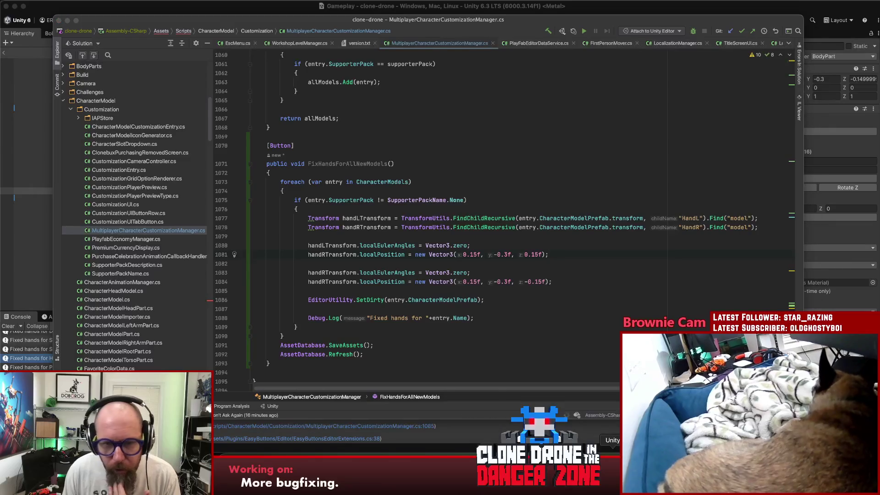
# Step: In CharacterModel_Hammer3, select HandL and its model to read their Transform offsets
pyautogui.press('super+Tab')
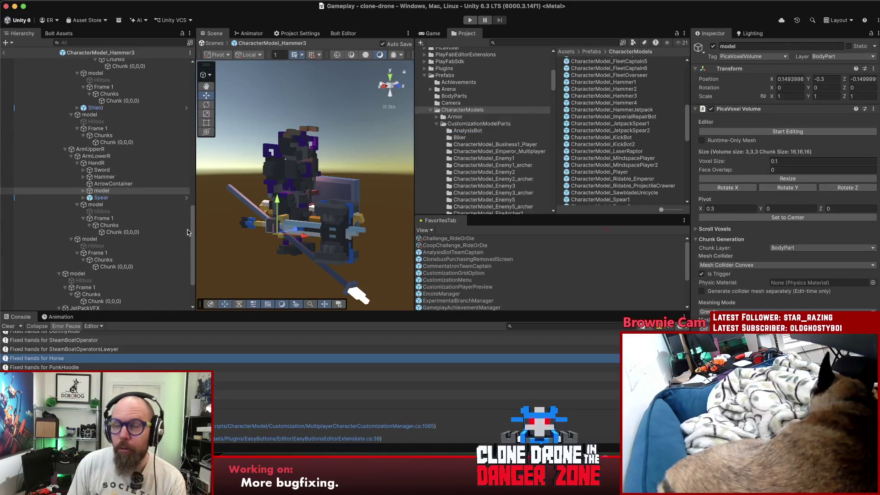
pyautogui.click(192, 229)
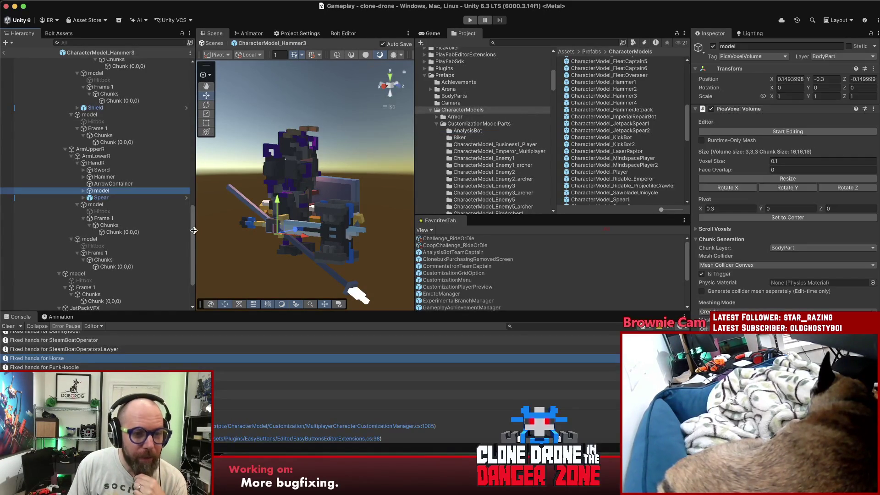
pyautogui.moveTo(192, 229)
pyautogui.mouseDown()
pyautogui.moveTo(193, 205)
pyautogui.moveTo(206, 193)
pyautogui.mouseUp()
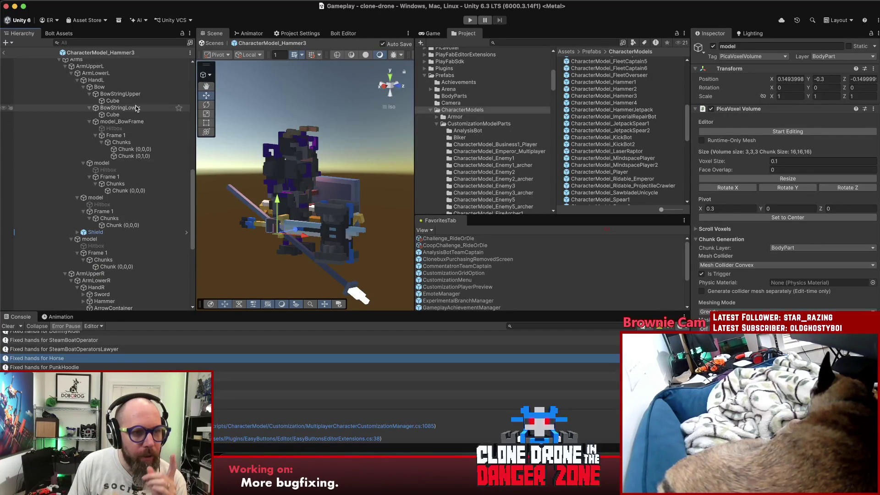
pyautogui.click(115, 163)
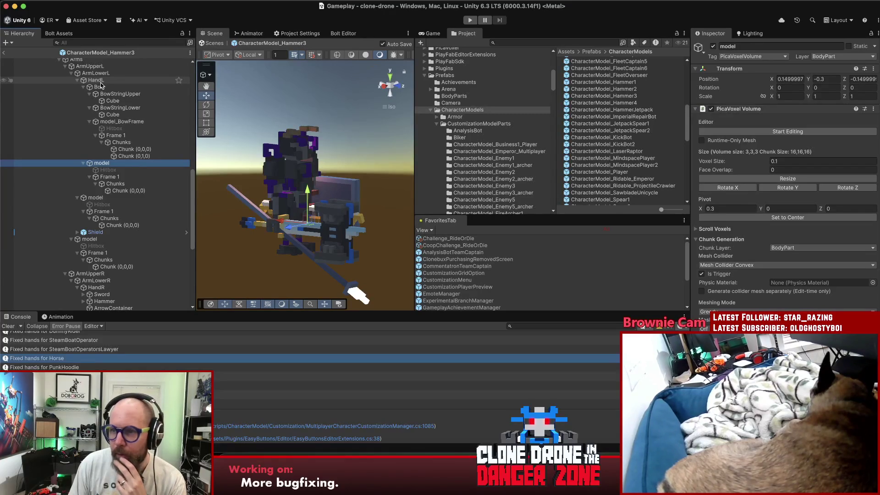
pyautogui.click(98, 81)
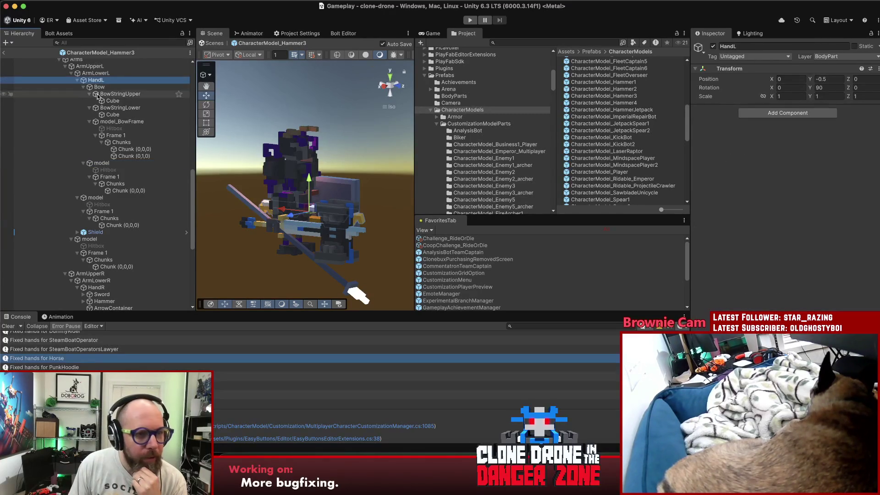
pyautogui.click(97, 163)
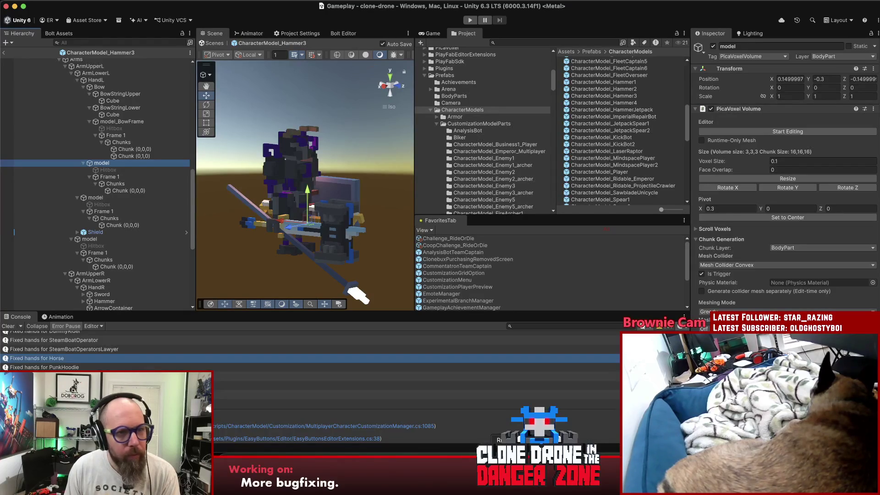
# Step: Make the hand position's z value -0.15f on line 1081
pyautogui.press('super+Tab')
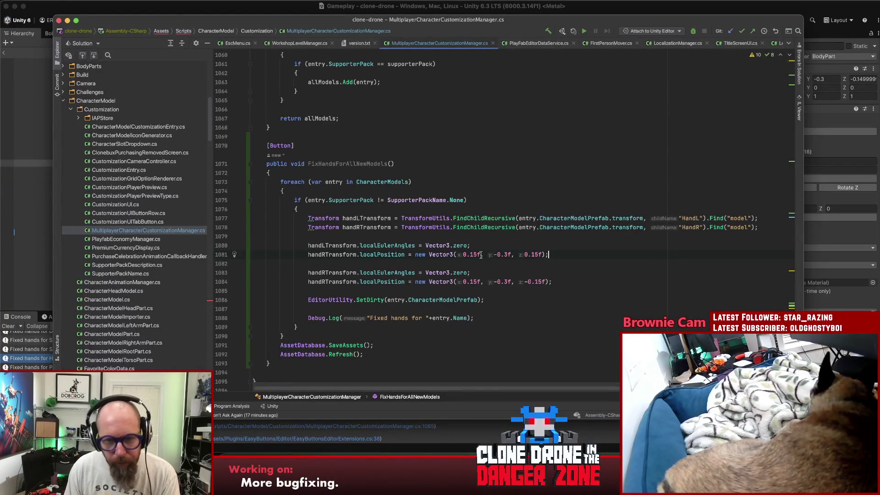
pyautogui.write('-')
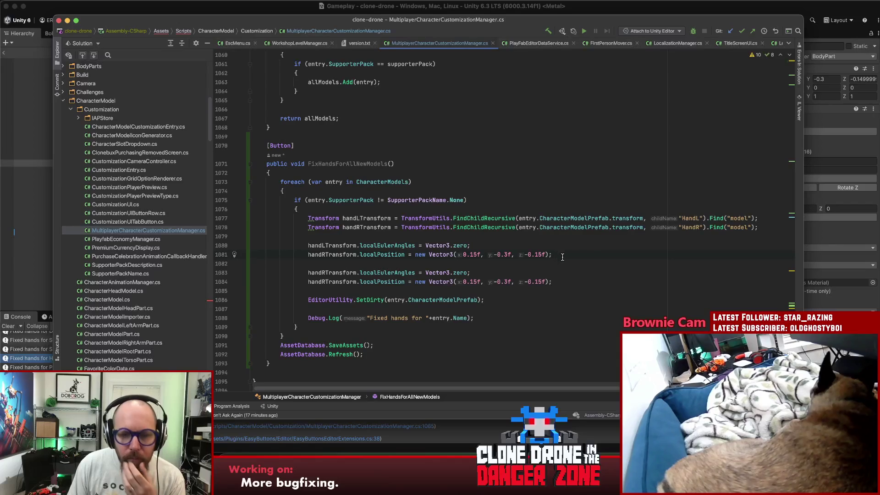
pyautogui.click(583, 262)
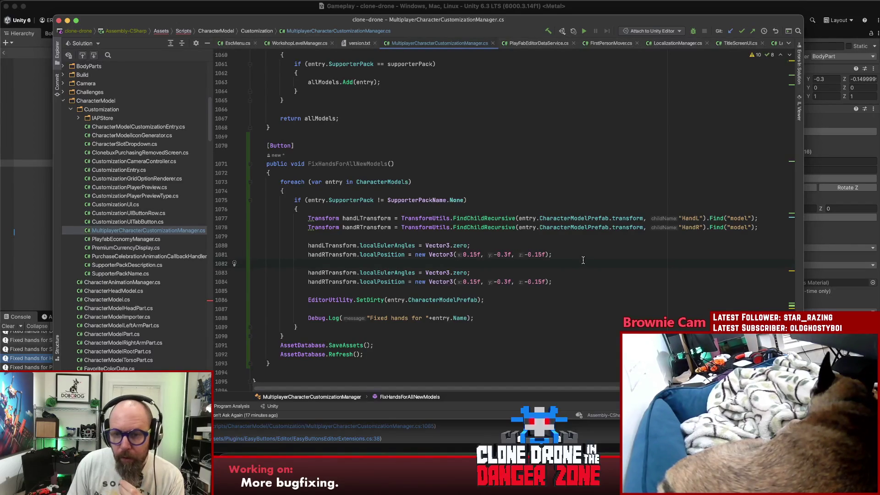
# Step: Duplicate the handRTransform line, swapping CharacterModelPrefab for entry.TorsoPart
pyautogui.click(744, 228)
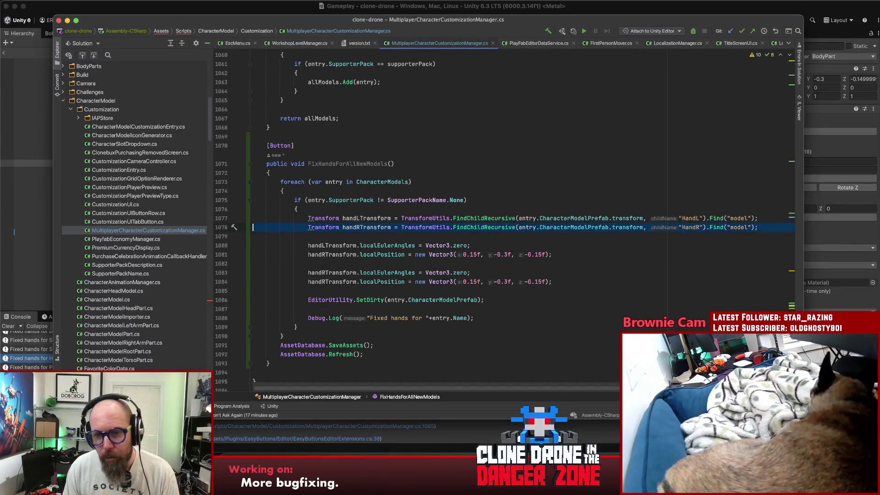
pyautogui.press('super+c')
pyautogui.press('Down')
pyautogui.press('super+v')
pyautogui.doubleClick(579, 236)
pyautogui.press('BackSpace')
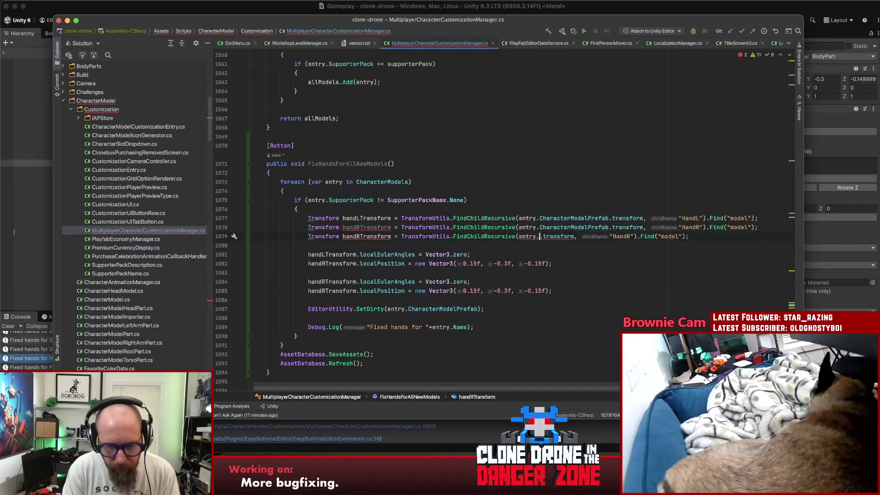
pyautogui.hotkey('ctrl', 'space')
pyautogui.press('Down')
pyautogui.press('Down')
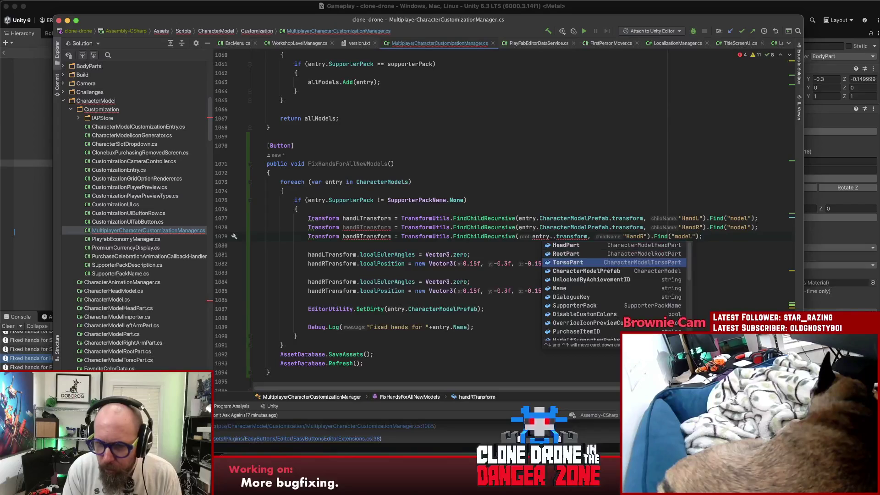
pyautogui.press('Return')
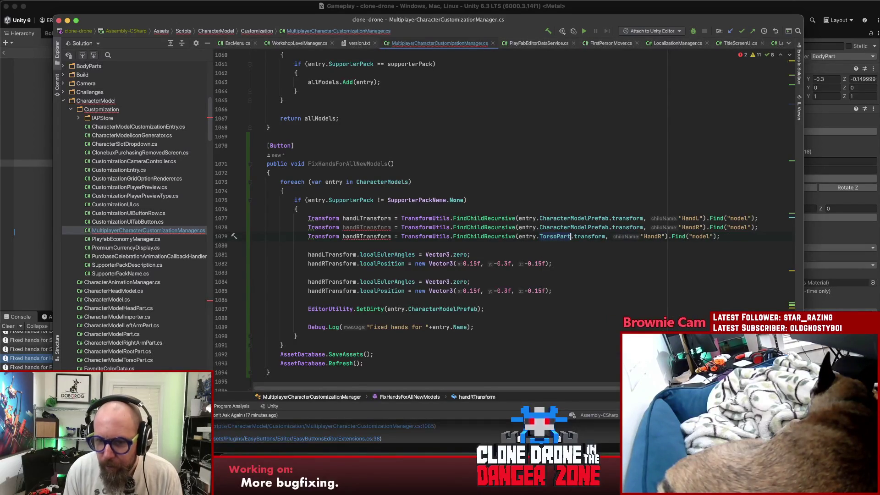
pyautogui.press('Up')
pyautogui.press('End')
pyautogui.press('Return')
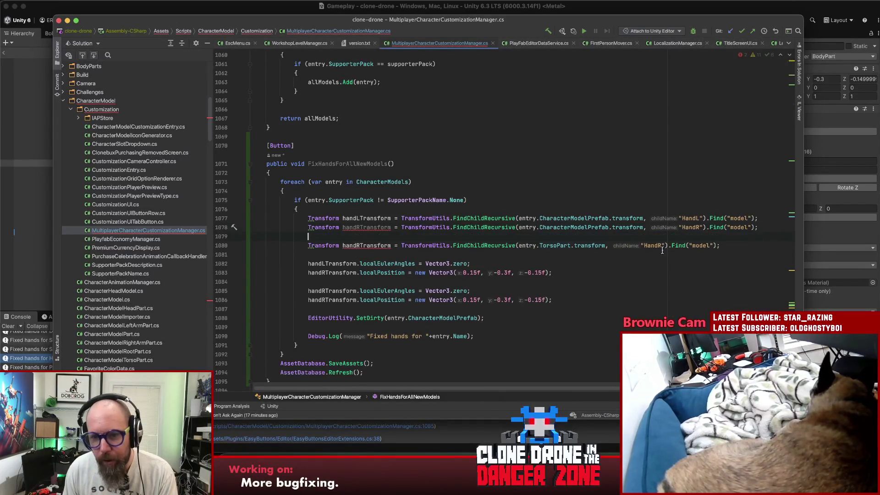
# Step: Rename the copy to handRTransformTorso, then delete the trial TorsoPart statement
pyautogui.click(560, 245)
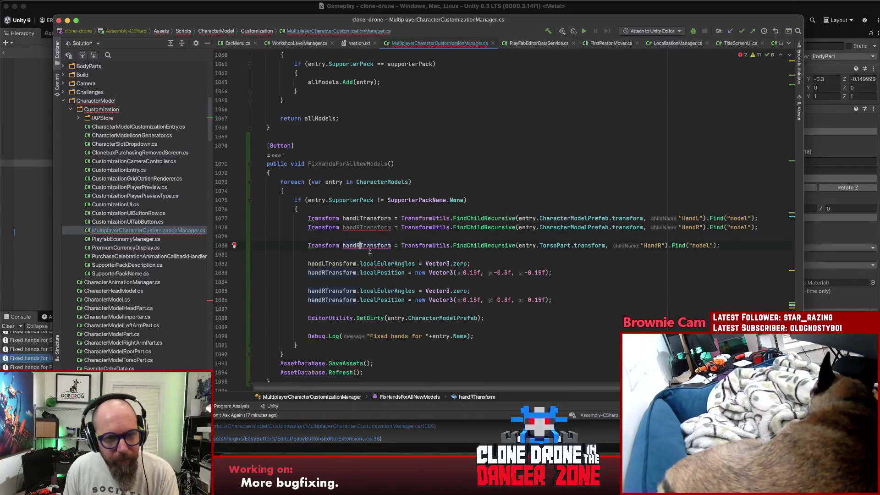
pyautogui.click(391, 245)
pyautogui.write('Torso')
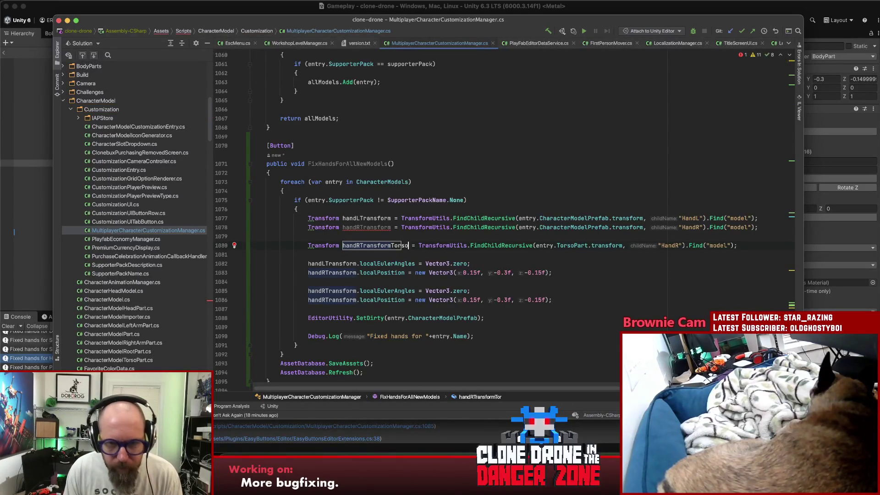
pyautogui.press('Return')
pyautogui.moveTo(739, 246); pyautogui.dragTo(307, 245)
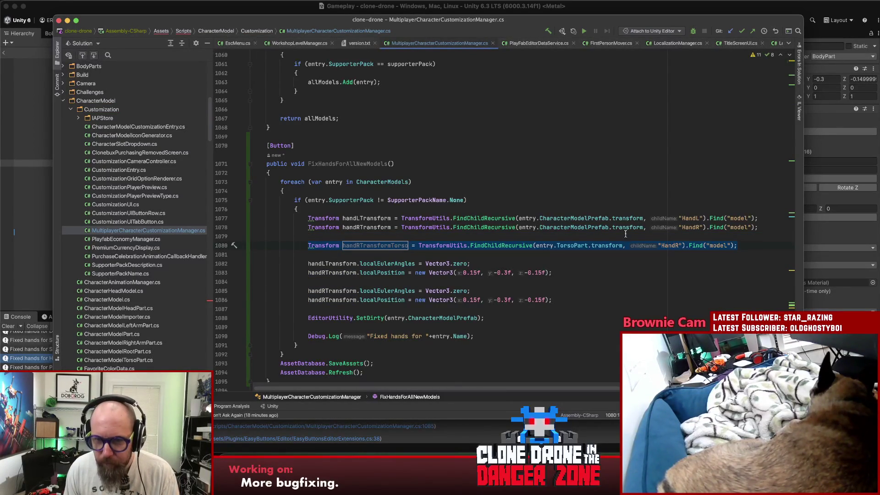
pyautogui.press('BackSpace')
pyautogui.press('BackSpace')
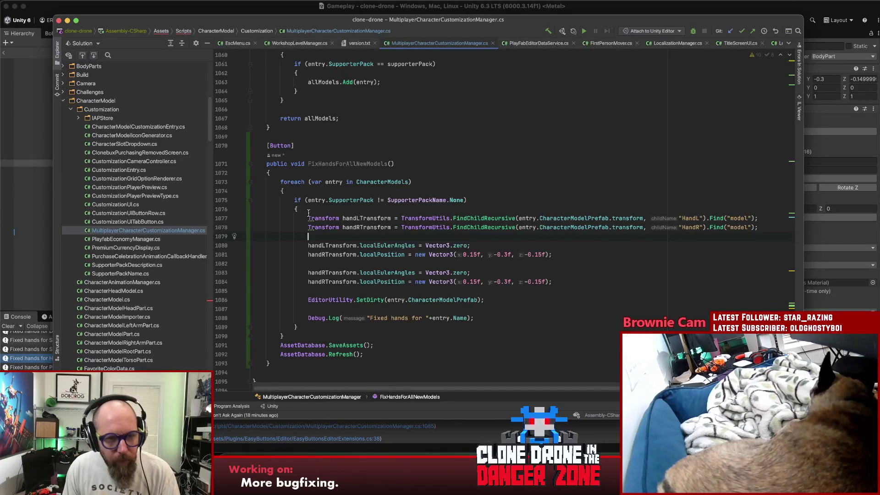
pyautogui.moveTo(308, 219)
pyautogui.mouseDown()
pyautogui.moveTo(554, 296)
pyautogui.moveTo(580, 320)
pyautogui.moveTo(347, 254)
pyautogui.moveTo(308, 219)
pyautogui.mouseUp()
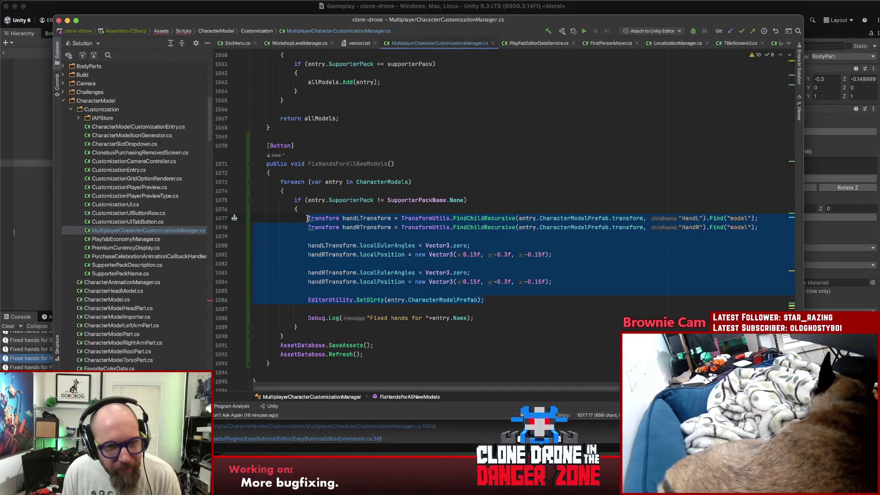
# Step: Extract the selected hand-fixing lines into a new method named fixHands
pyautogui.hotkey('alt', 'Return')
pyautogui.write('f')
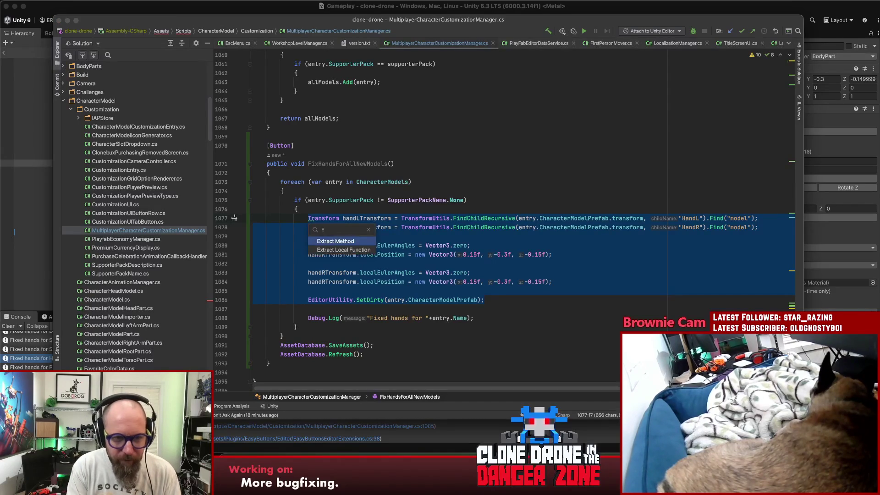
pyautogui.write('ixextract')
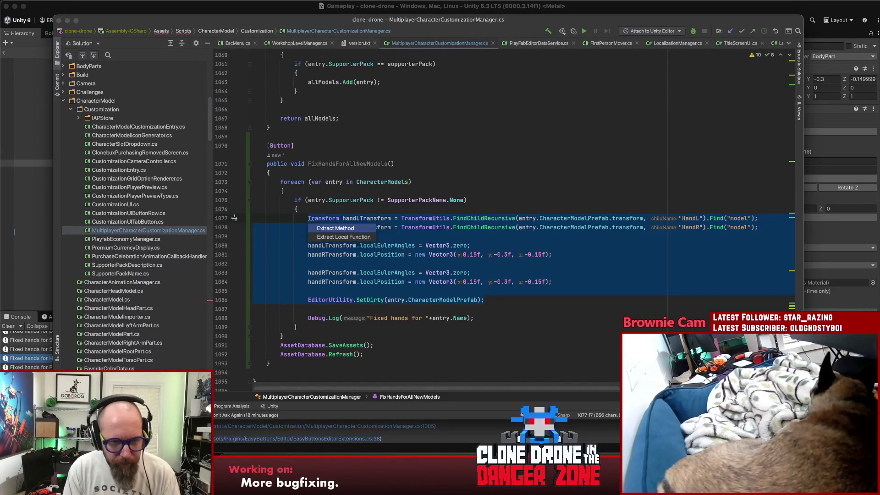
pyautogui.press('Return')
pyautogui.write('fixHands')
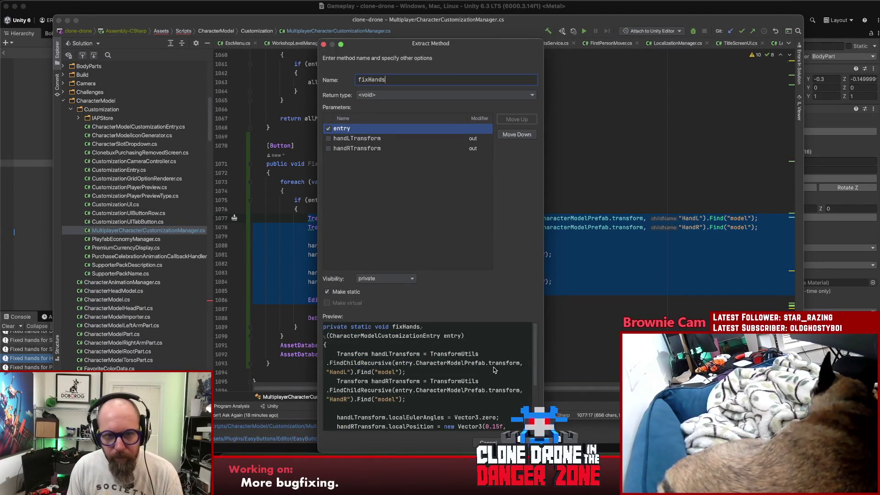
pyautogui.press('Return')
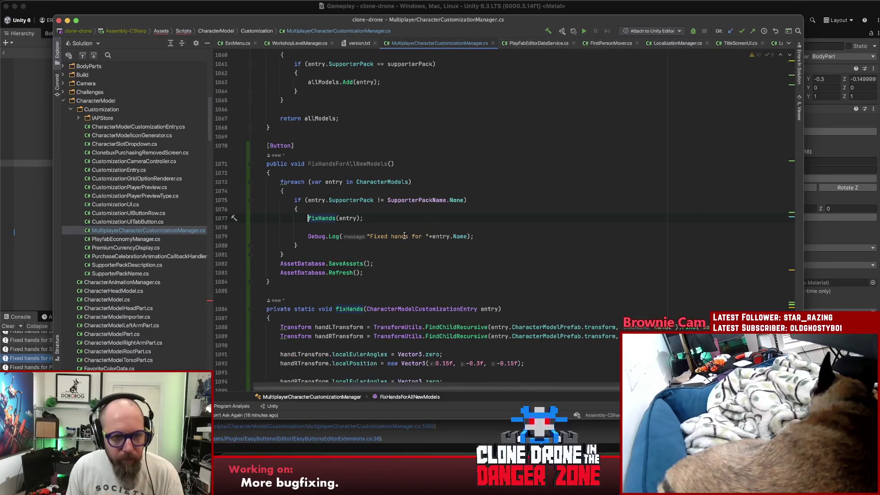
# Step: Review usages of CharacterModelPrefab inside fixHands, including the SetDirty call
pyautogui.scroll(-5, 475, 225)
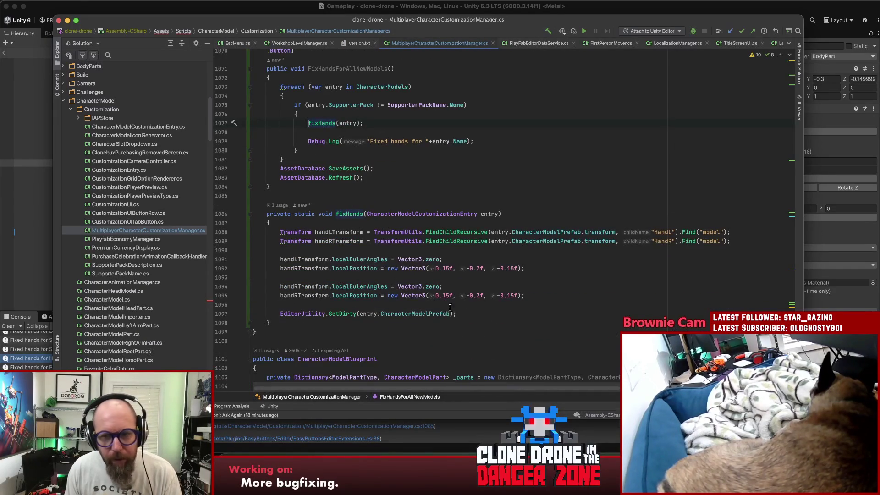
pyautogui.click(552, 276)
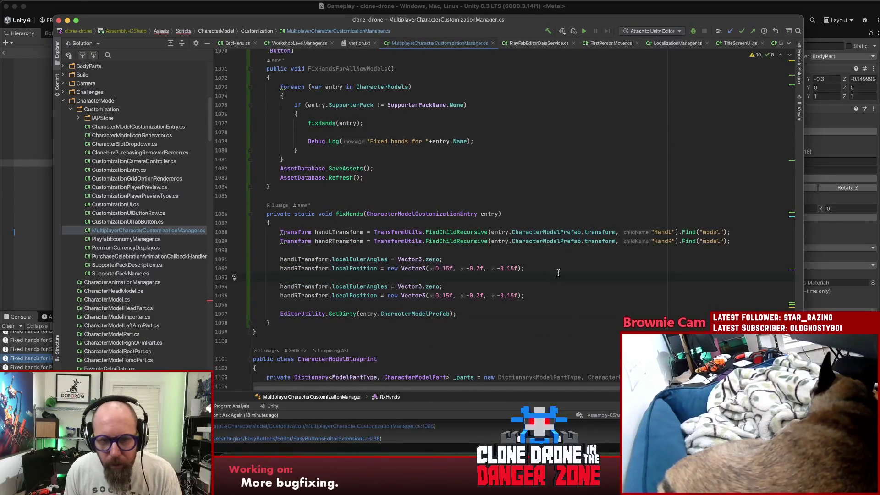
pyautogui.click(552, 242)
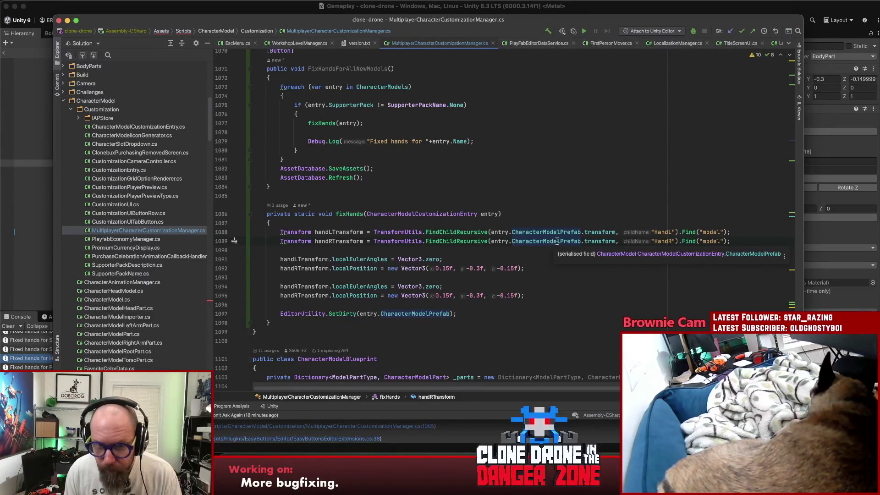
pyautogui.moveTo(413, 313)
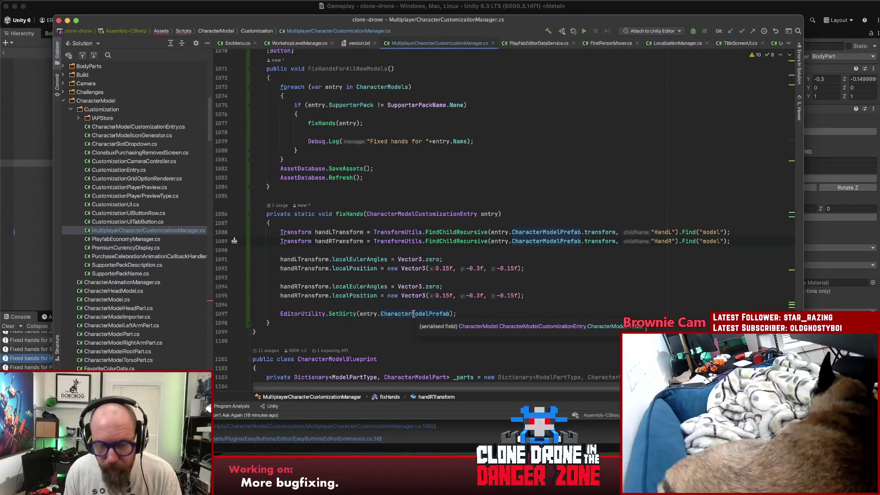
pyautogui.click(450, 313)
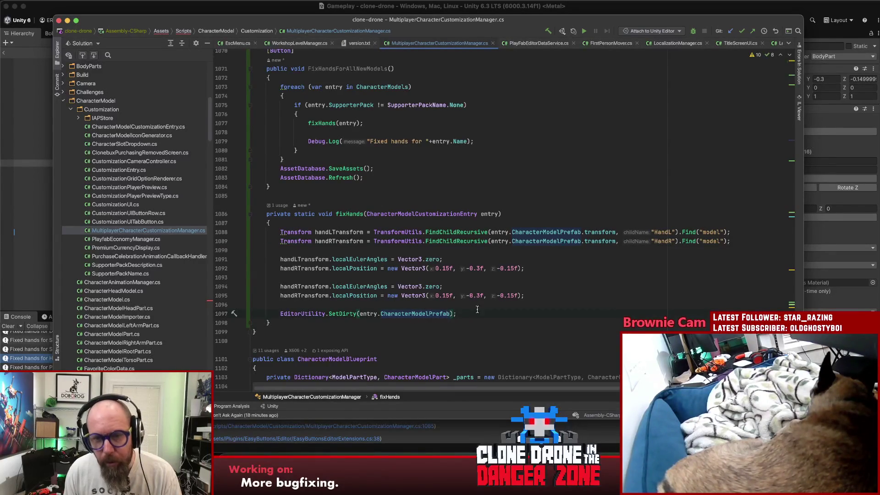
# Step: Change the fixHands parameter to a Transform named prefab
pyautogui.doubleClick(451, 214)
pyautogui.write('Tra')
pyautogui.write('nsform')
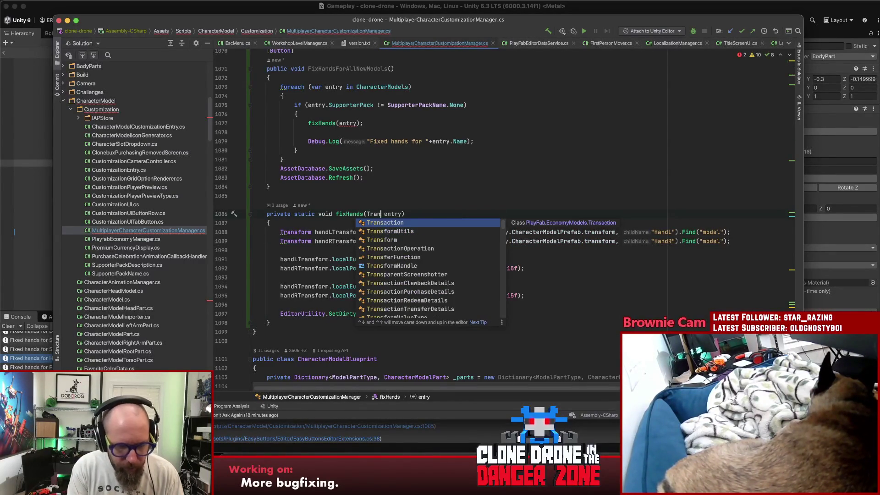
pyautogui.click(401, 214)
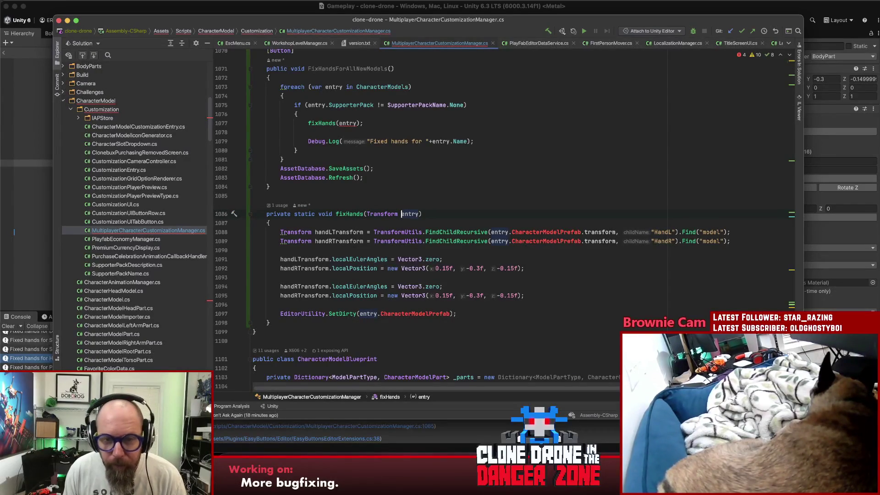
pyautogui.doubleClick(403, 214)
pyautogui.write('prefab')
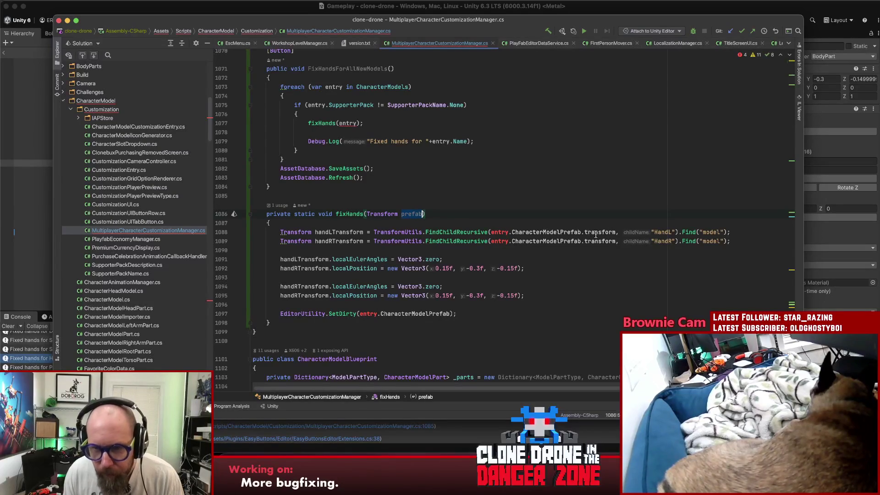
# Step: Use prefab in the HandL and HandR lookups and prefab.gameObject in SetDirty
pyautogui.moveTo(582, 232); pyautogui.dragTo(489, 232)
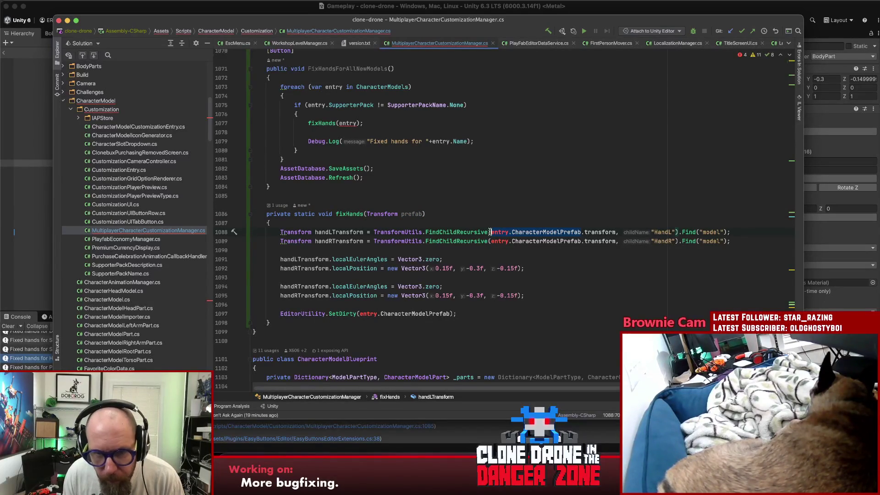
pyautogui.hotkey('alt', 'Up')
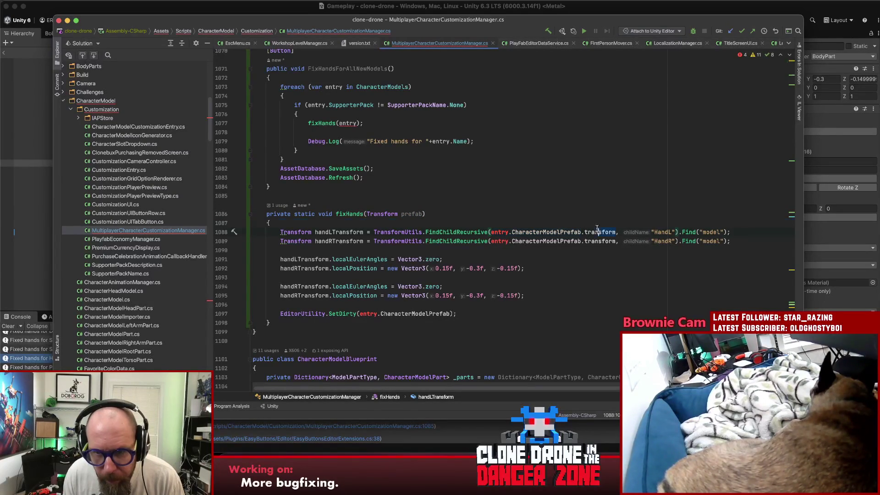
pyautogui.write('prefab')
pyautogui.moveTo(490, 241); pyautogui.dragTo(616, 241)
pyautogui.write('prefab')
pyautogui.moveTo(450, 314); pyautogui.dragTo(362, 315)
pyautogui.write('prefab.')
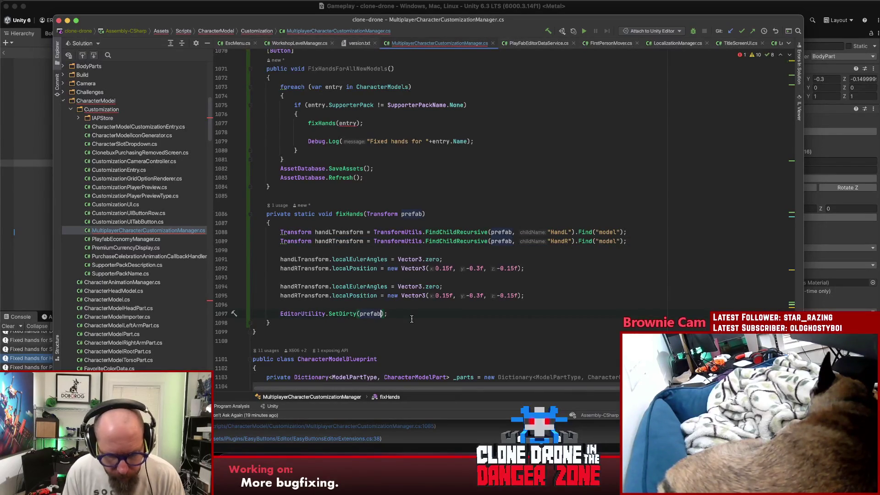
pyautogui.write('ga')
pyautogui.press('Return')
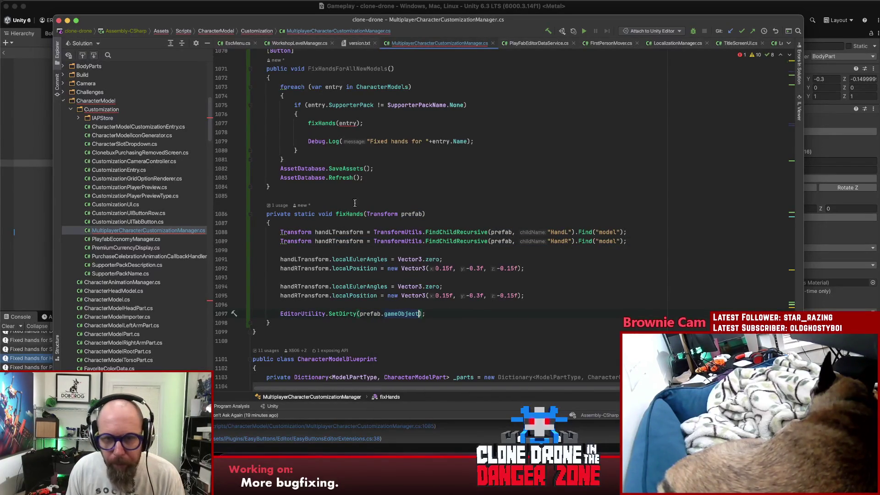
# Step: Pass entry.CharacterModelPrefab.transform to the fixHands call
pyautogui.click(354, 124)
pyautogui.write('.cha')
pyautogui.press('Return')
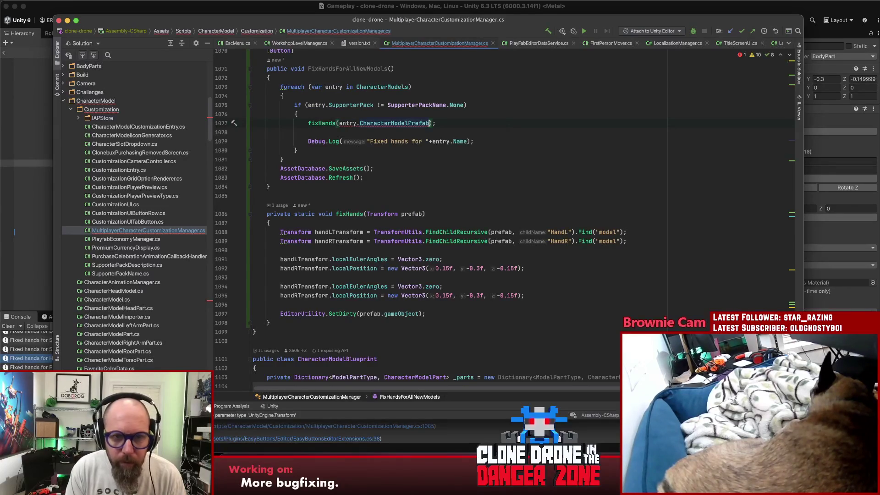
pyautogui.press('End')
pyautogui.write('.tr')
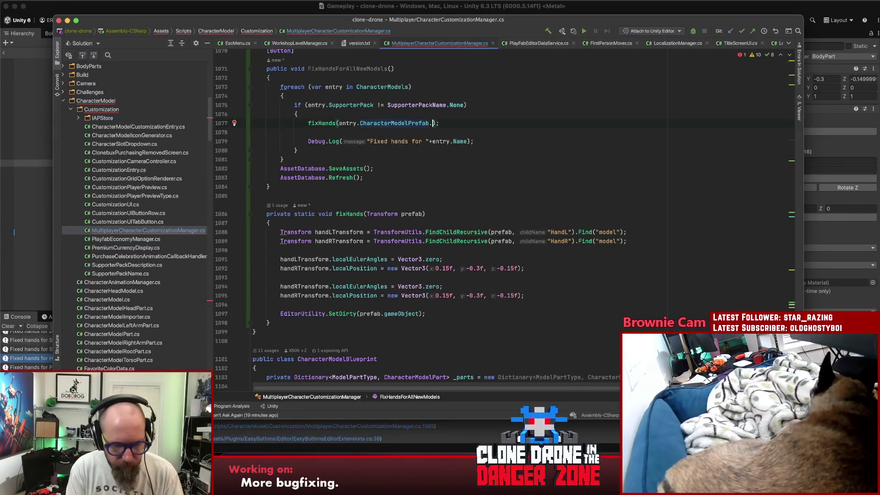
pyautogui.press('Return')
pyautogui.press('Right')
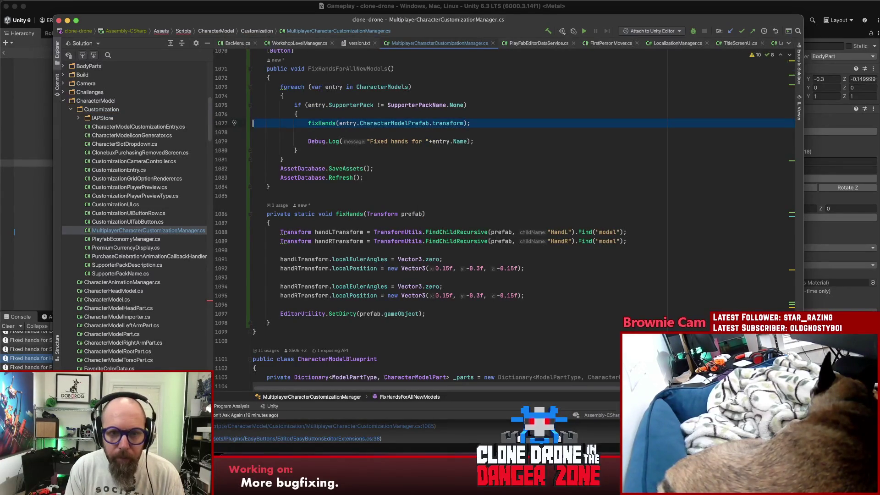
# Step: Add a second fixHands call for entry.TorsoPart.transform and check the if-block braces
pyautogui.press('super+d')
pyautogui.press('Down')
pyautogui.doubleClick(407, 130)
pyautogui.write('Torso')
pyautogui.press('Return')
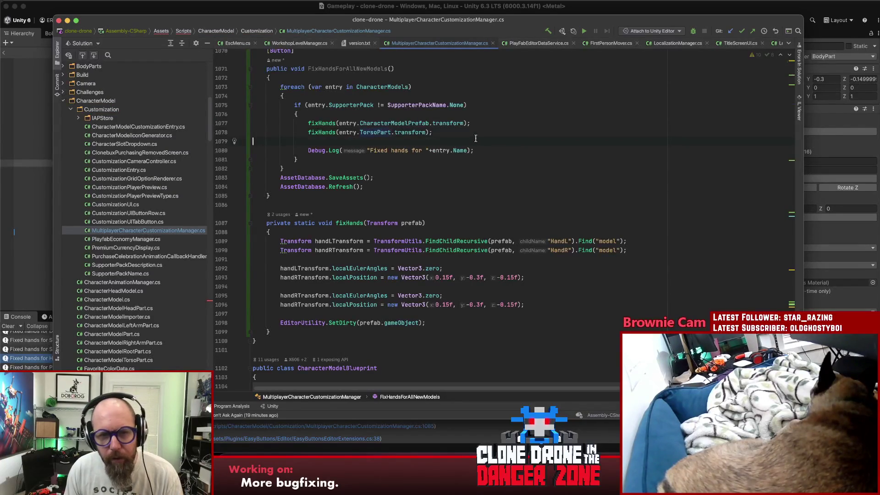
pyautogui.click(496, 123)
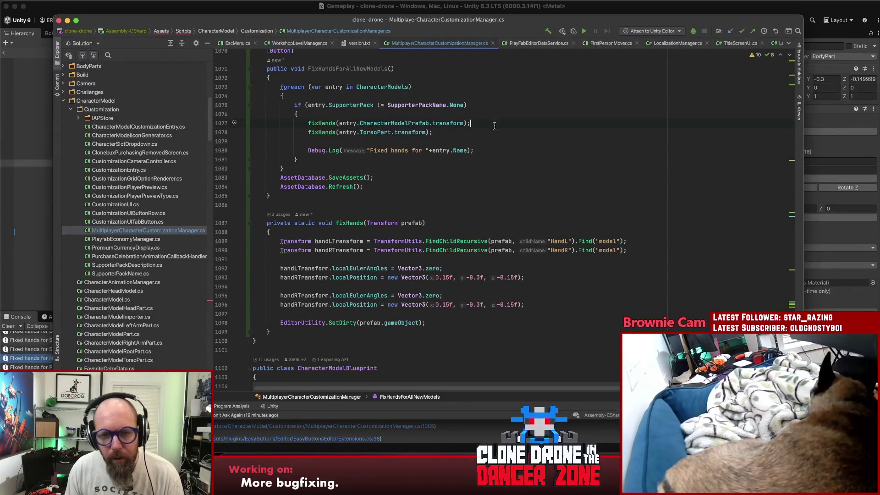
pyautogui.click(493, 118)
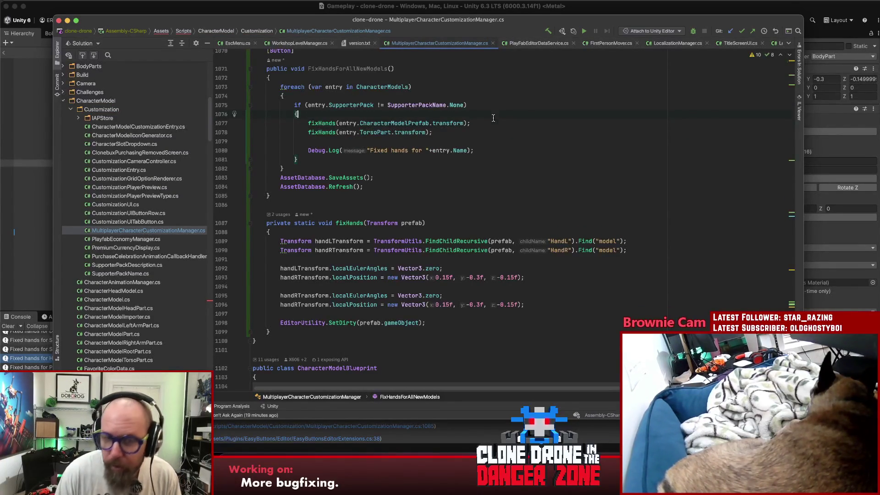
pyautogui.click(486, 130)
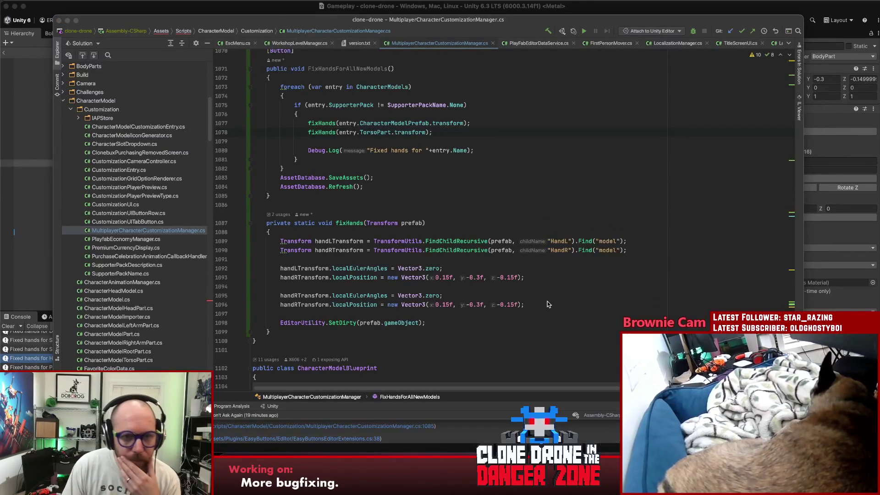
pyautogui.press('super+Tab')
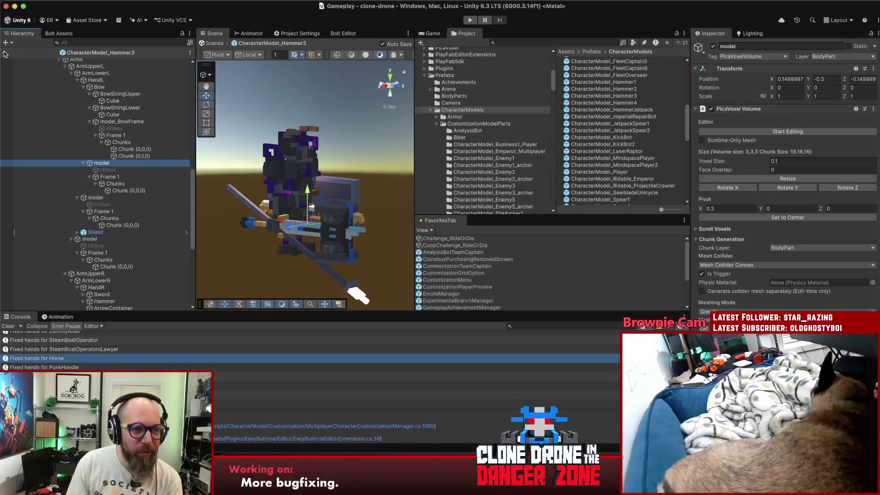
# Step: Leave the Hammer3 prefab for the scene and clear the Console
pyautogui.click(3, 53)
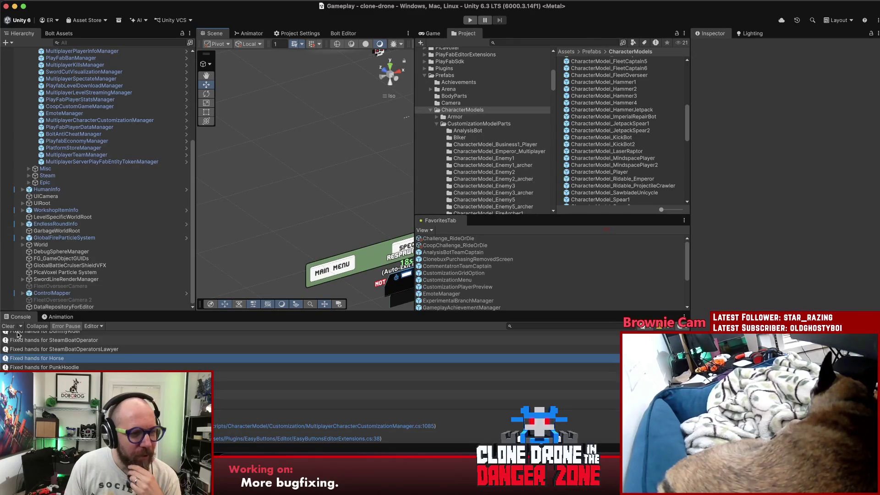
pyautogui.click(8, 326)
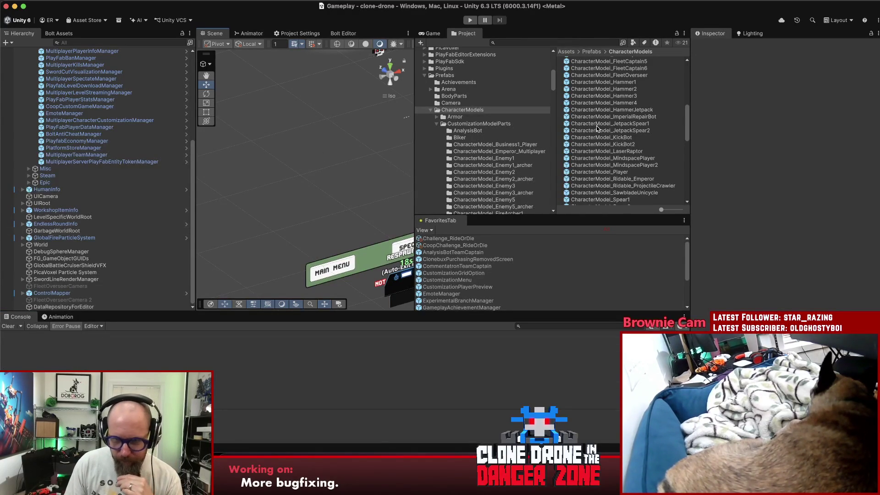
pyautogui.scroll(-5, 597, 128)
pyautogui.scroll(3, 597, 128)
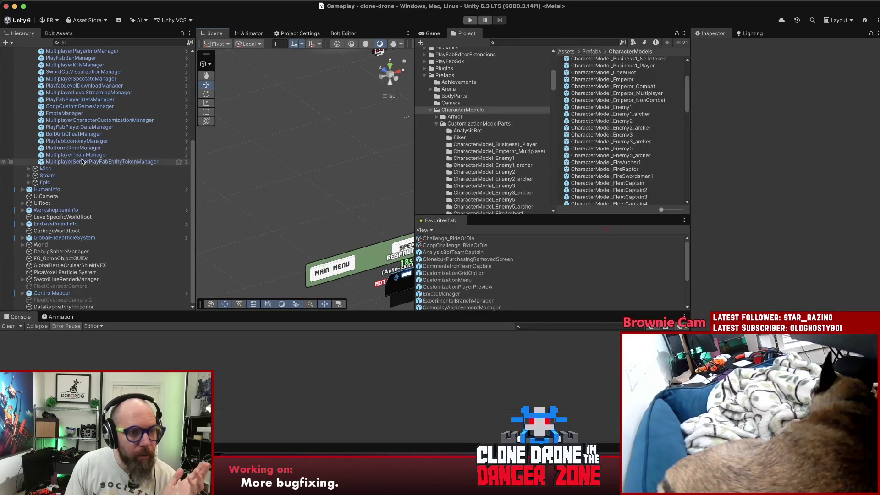
# Step: Run Fix Hands For All New Models on MultiplayerCharacterCustomizationManager, then open PunkMayan
pyautogui.click(83, 120)
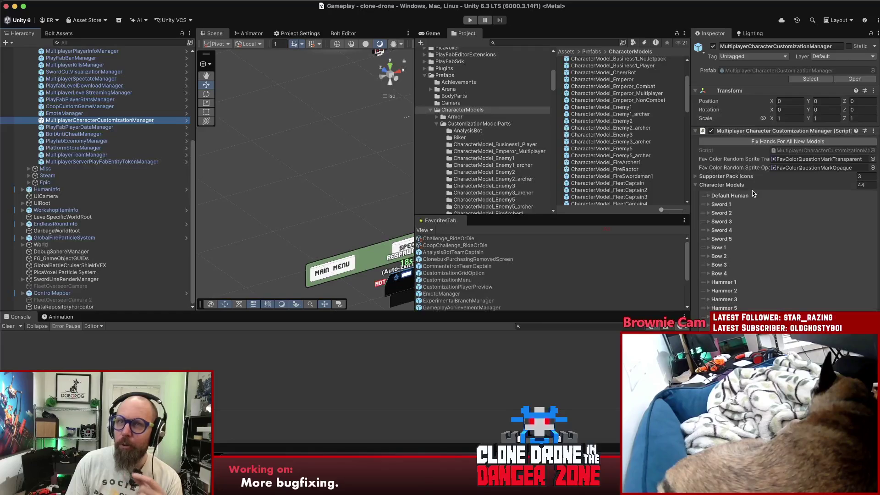
pyautogui.scroll(-5, 763, 187)
pyautogui.scroll(5, 782, 186)
pyautogui.click(789, 143)
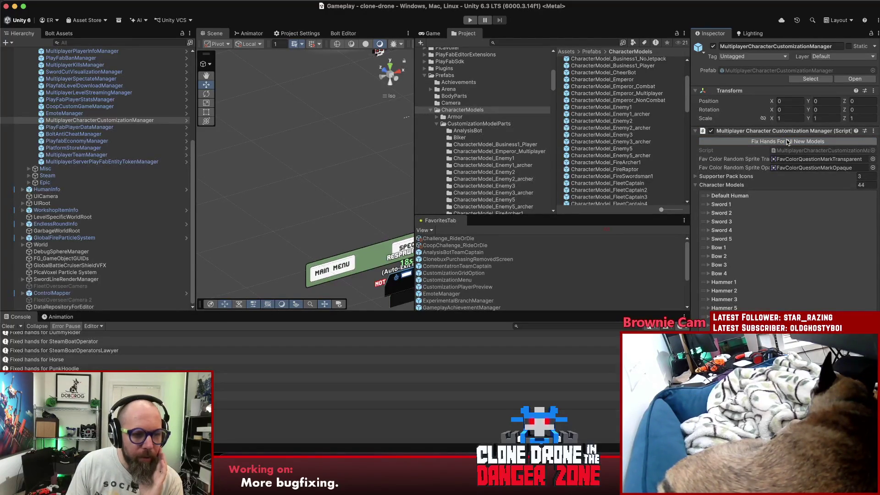
pyautogui.scroll(-15, 618, 136)
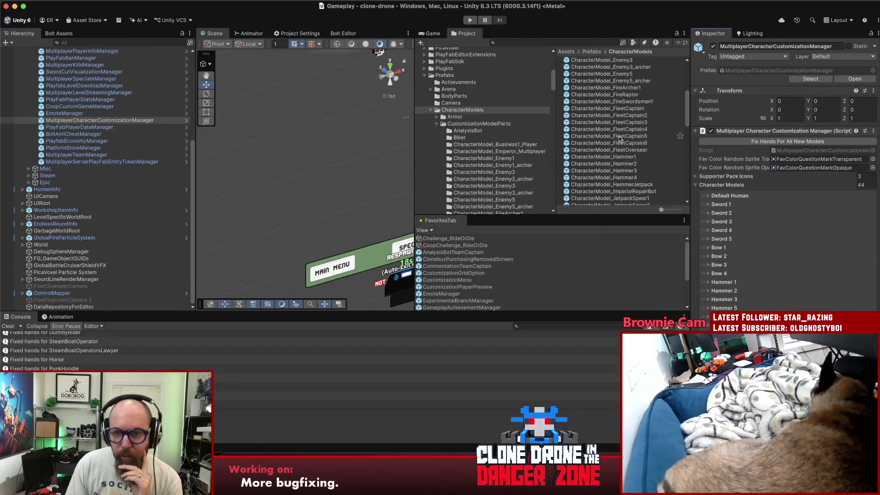
pyautogui.doubleClick(598, 158)
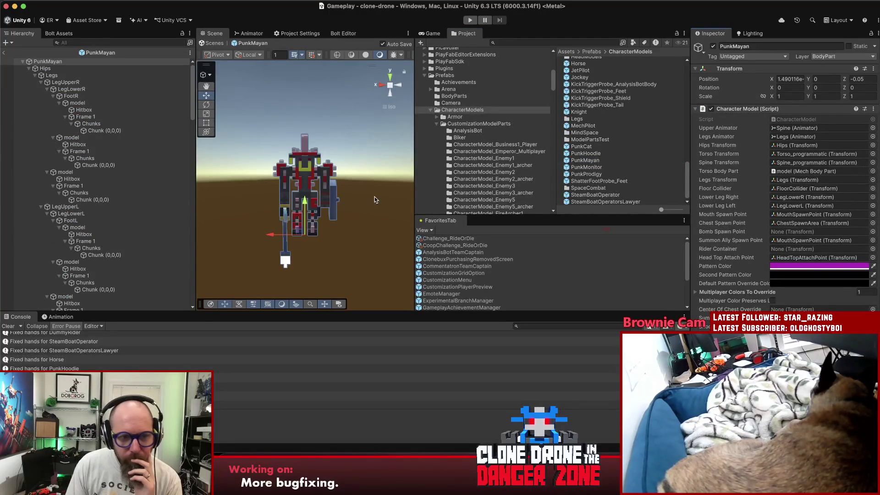
# Step: Inspect PunkMayan's left hand, enable its hidden Bow, and select the hand model
pyautogui.moveTo(359, 239)
pyautogui.keyDown('alt'); pyautogui.mouseDown()
pyautogui.moveTo(381, 243)
pyautogui.moveTo(406, 228)
pyautogui.moveTo(430, 183)
pyautogui.moveTo(225, 232)
pyautogui.moveTo(257, 259)
pyautogui.moveTo(378, 241)
pyautogui.moveTo(291, 255)
pyautogui.moveTo(389, 229)
pyautogui.moveTo(286, 211)
pyautogui.moveTo(313, 234)
pyautogui.mouseUp(); pyautogui.keyUp('alt')
pyautogui.scroll(3, 319, 231)
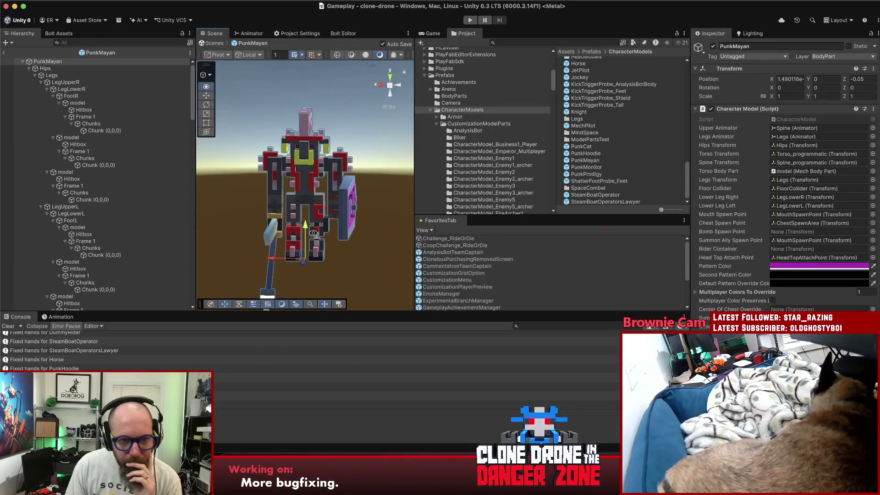
pyautogui.click(329, 225)
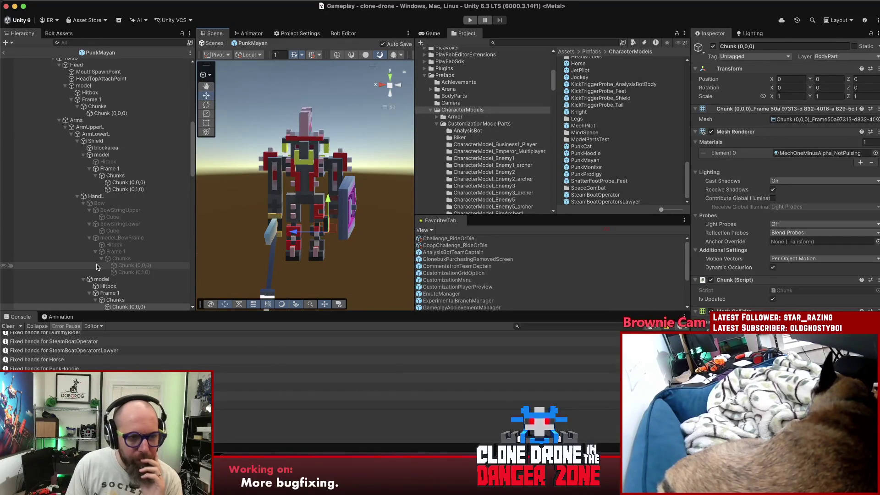
pyautogui.click(111, 279)
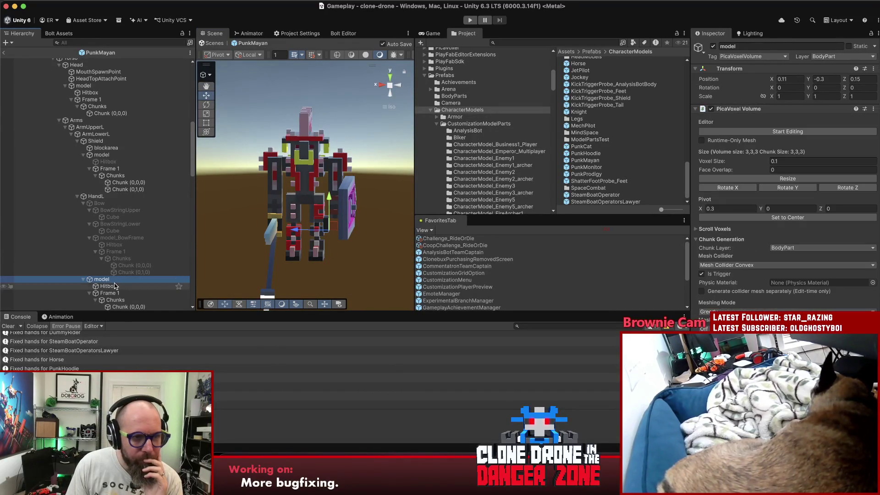
pyautogui.click(99, 197)
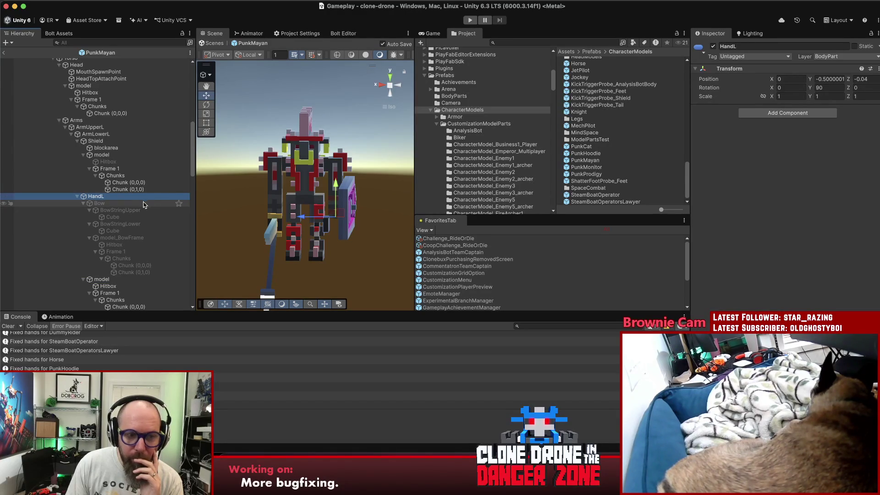
pyautogui.moveTo(220, 202); pyautogui.dragTo(301, 214)
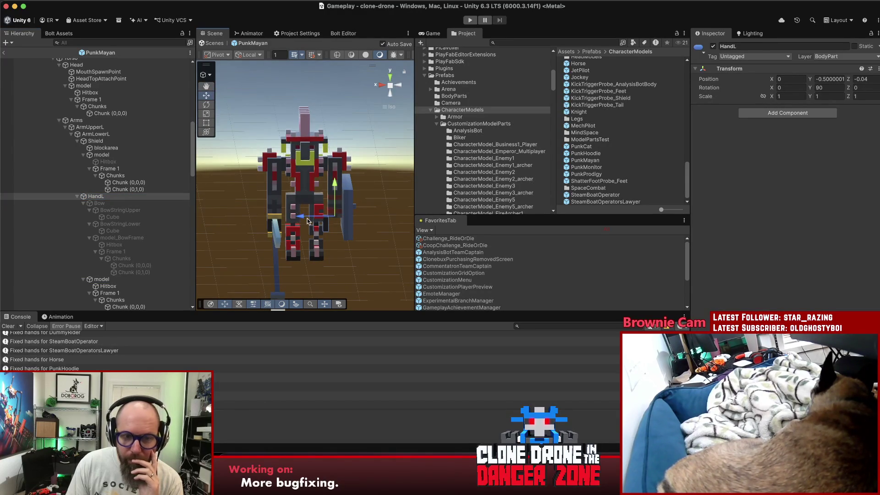
pyautogui.moveTo(310, 219)
pyautogui.mouseDown()
pyautogui.moveTo(280, 215)
pyautogui.moveTo(302, 214)
pyautogui.moveTo(294, 215)
pyautogui.mouseUp()
pyautogui.click(111, 201)
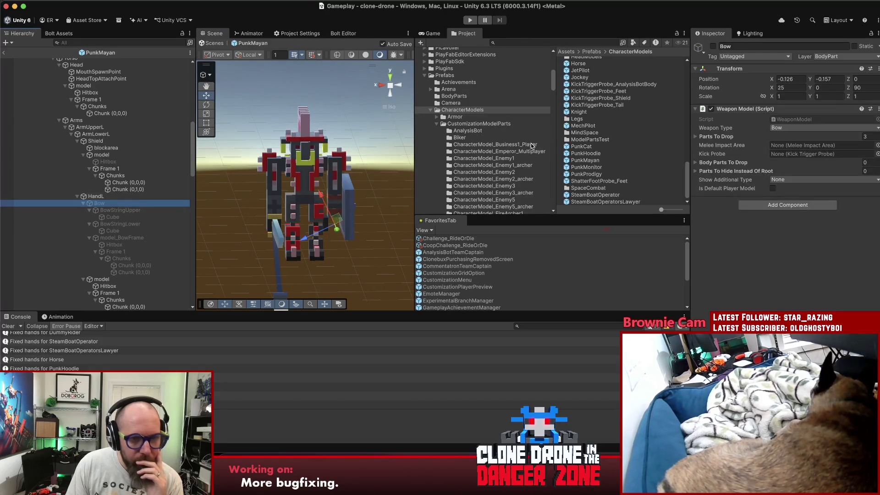
pyautogui.click(713, 47)
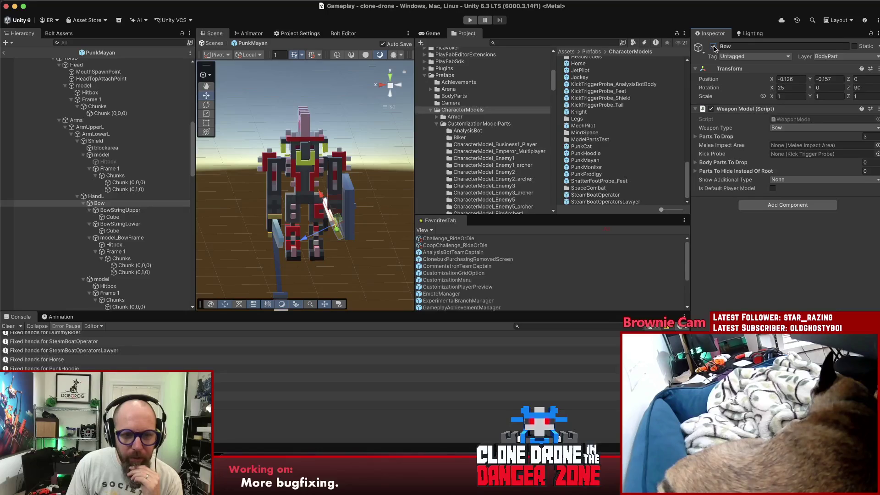
pyautogui.click(105, 197)
pyautogui.click(108, 202)
pyautogui.click(115, 280)
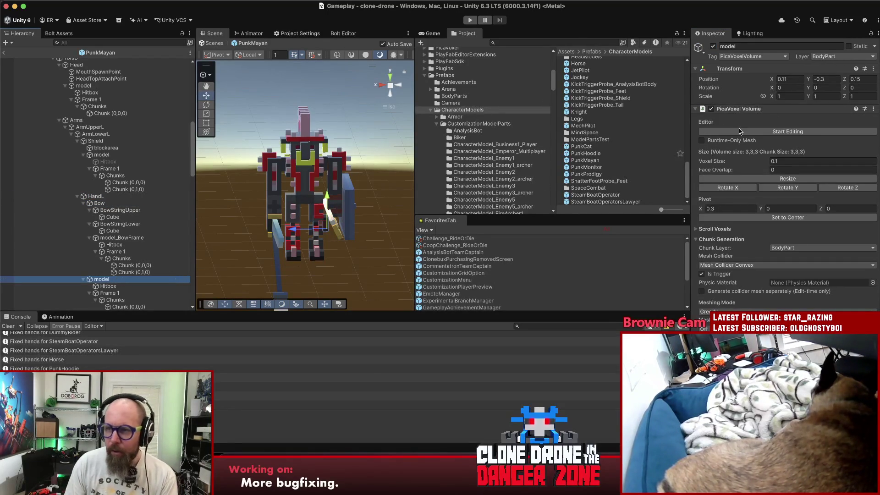
# Step: Set the hand model's position X to 0.15 and Z to -0.15, then frame it
pyautogui.click(870, 80)
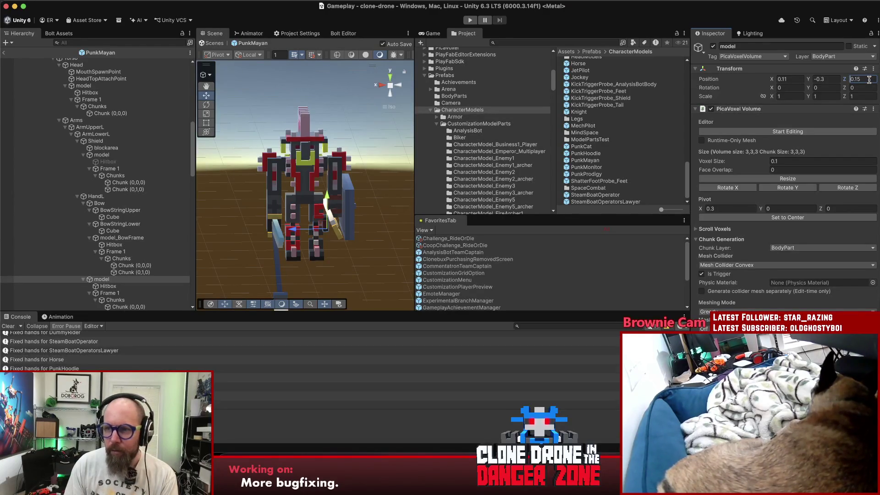
pyautogui.write('-')
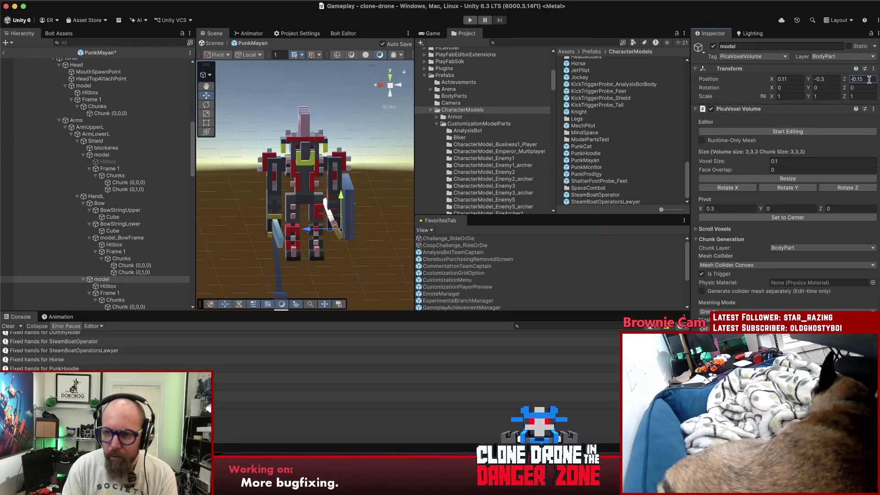
pyautogui.click(780, 78)
pyautogui.write('0.15')
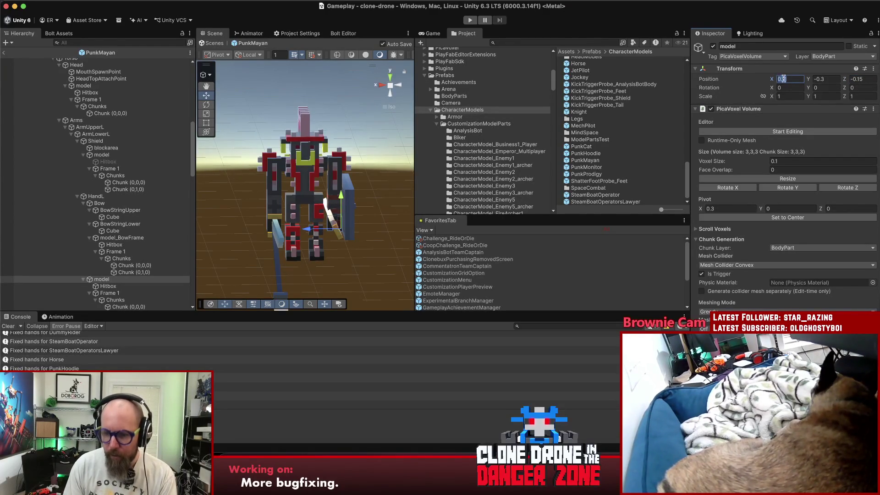
pyautogui.press('Return')
pyautogui.doubleClick(142, 279)
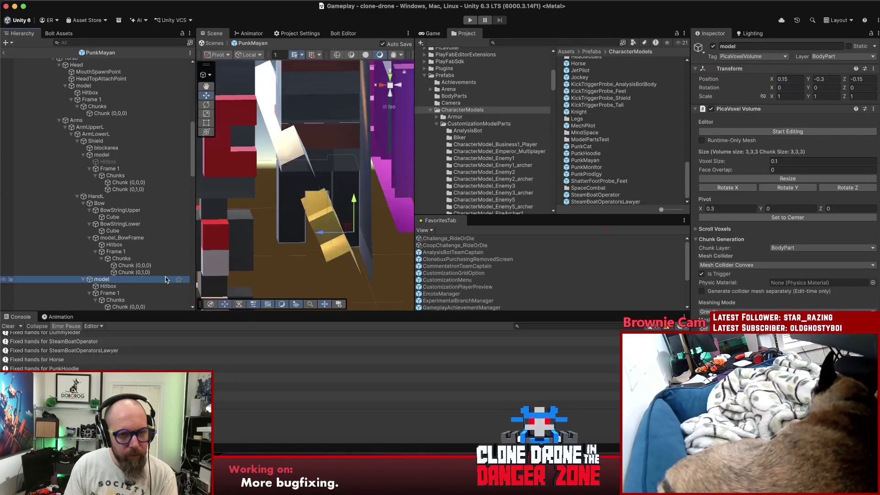
# Step: Try HandL's Z position at 0, then undo back to the original value
pyautogui.moveTo(298, 183)
pyautogui.mouseDown()
pyautogui.moveTo(321, 151)
pyautogui.moveTo(366, 128)
pyautogui.mouseUp()
pyautogui.moveTo(175, 112)
pyautogui.mouseDown()
pyautogui.moveTo(248, 147)
pyautogui.moveTo(305, 114)
pyautogui.moveTo(336, 54)
pyautogui.moveTo(326, 56)
pyautogui.mouseUp()
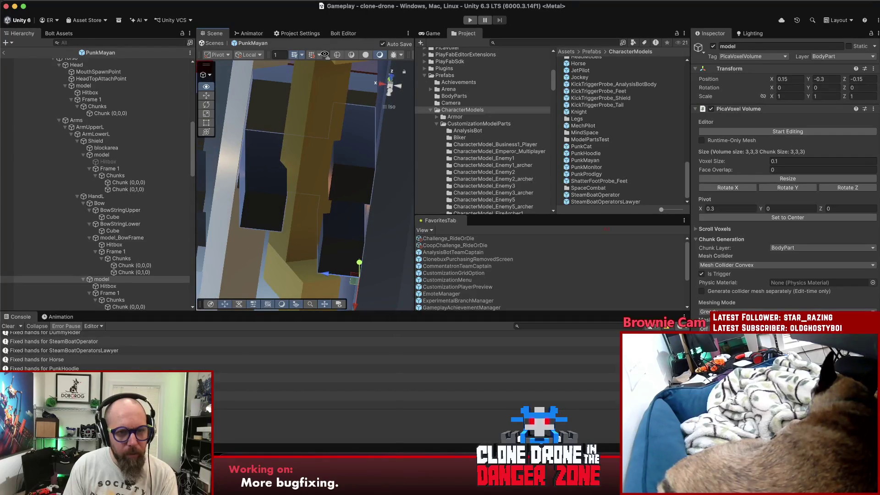
pyautogui.click(102, 197)
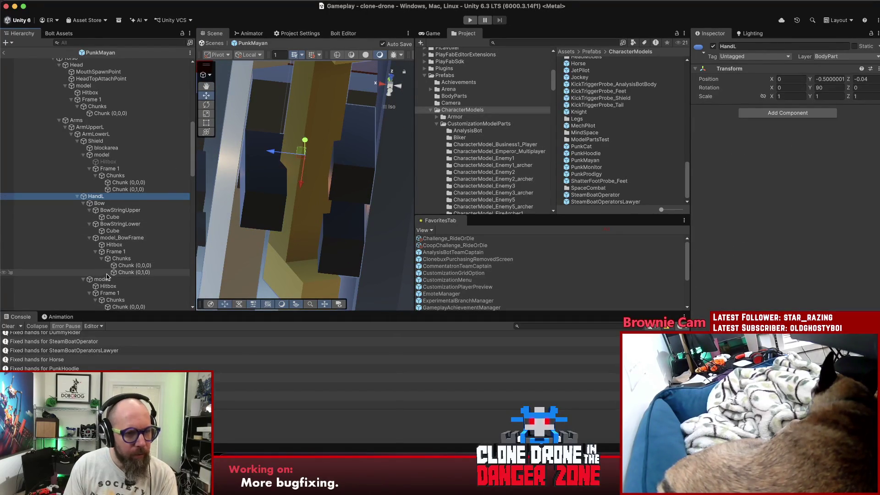
pyautogui.moveTo(316, 156)
pyautogui.mouseDown()
pyautogui.moveTo(336, 134)
pyautogui.moveTo(321, 185)
pyautogui.mouseUp()
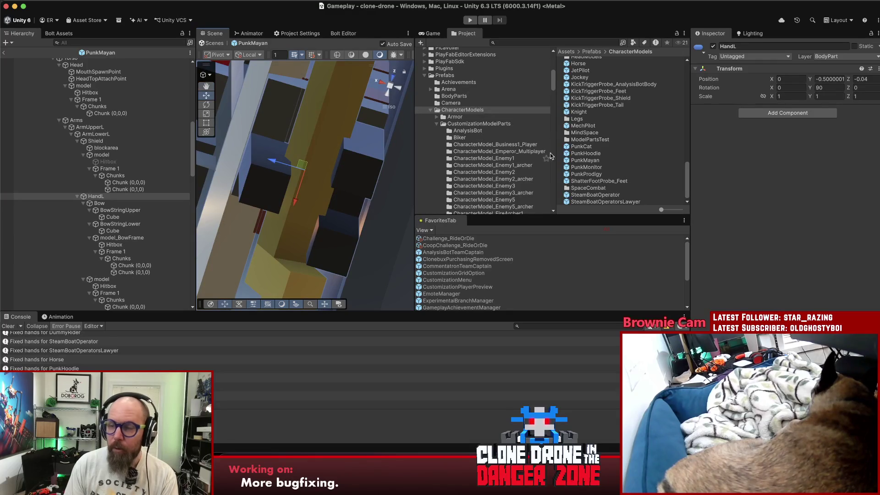
pyautogui.click(867, 79)
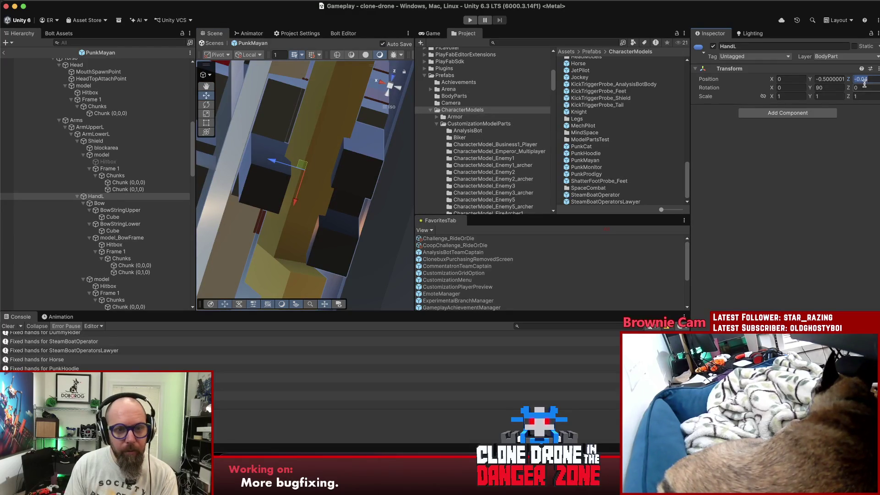
pyautogui.write('0')
pyautogui.hotkey('ctrl', 'z')
# Step: View the whole PunkMayan robot, then select the PunkProdigy prefab
pyautogui.moveTo(350, 173)
pyautogui.mouseDown()
pyautogui.moveTo(350, 150)
pyautogui.moveTo(275, 206)
pyautogui.moveTo(4, 350)
pyautogui.moveTo(779, 321)
pyautogui.moveTo(547, 293)
pyautogui.moveTo(467, 241)
pyautogui.mouseUp()
pyautogui.scroll(-5, 330, 180)
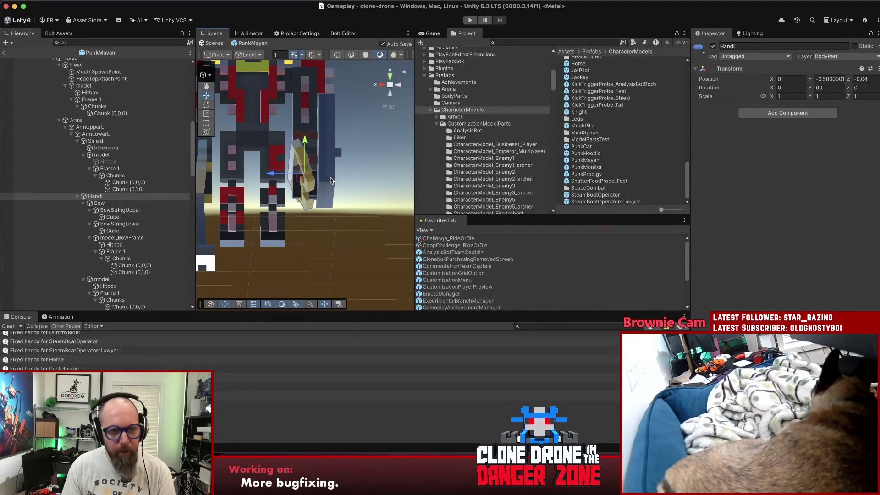
pyautogui.moveTo(330, 181)
pyautogui.mouseDown()
pyautogui.moveTo(390, 228)
pyautogui.moveTo(493, 239)
pyautogui.mouseUp()
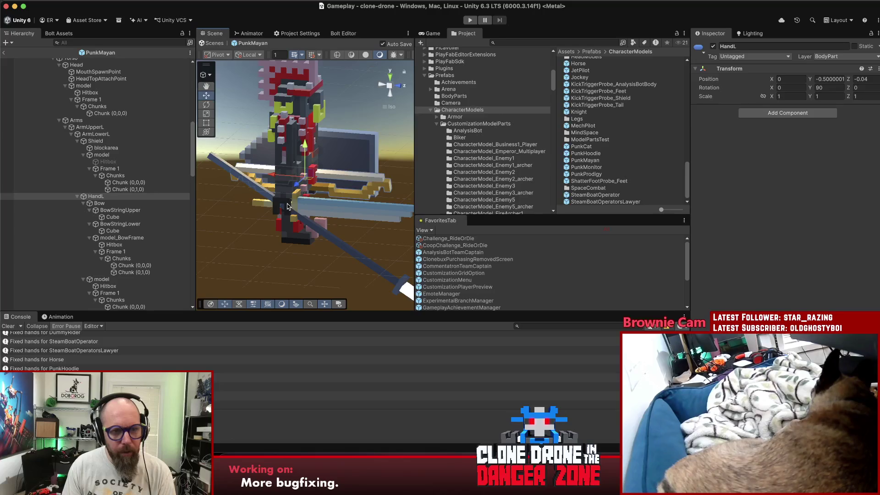
pyautogui.click(587, 174)
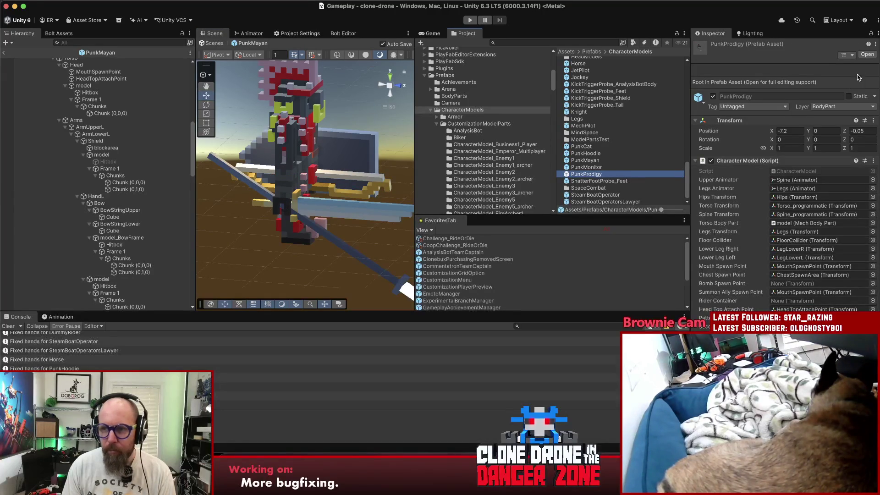
# Step: Open the JetPilot prefab and check its hand model's position (0.11, -0.3, 0.15)
pyautogui.click(867, 55)
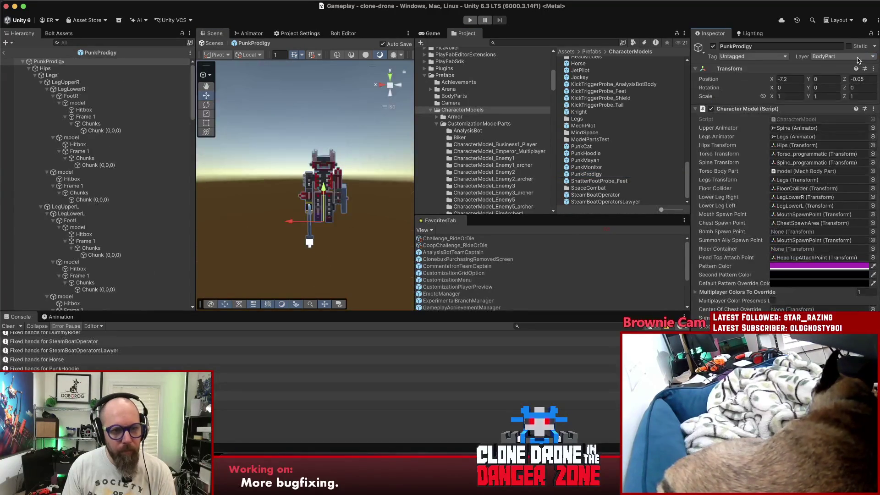
pyautogui.scroll(2, 352, 227)
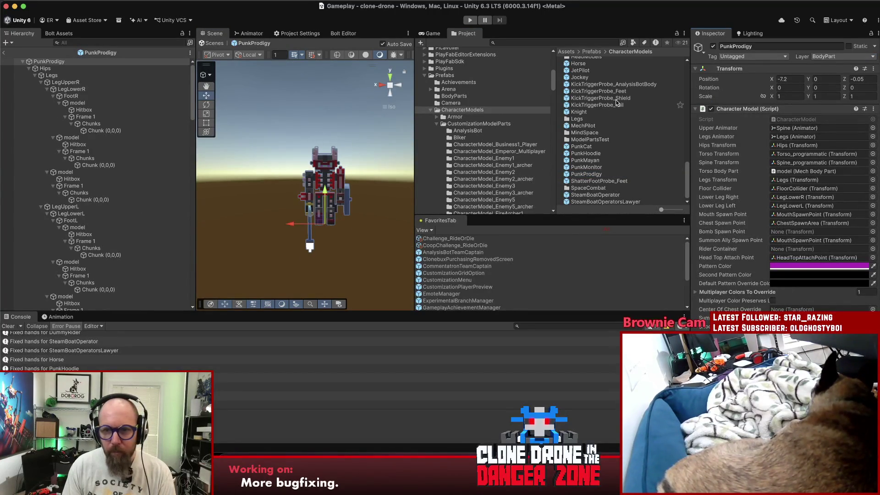
pyautogui.click(609, 71)
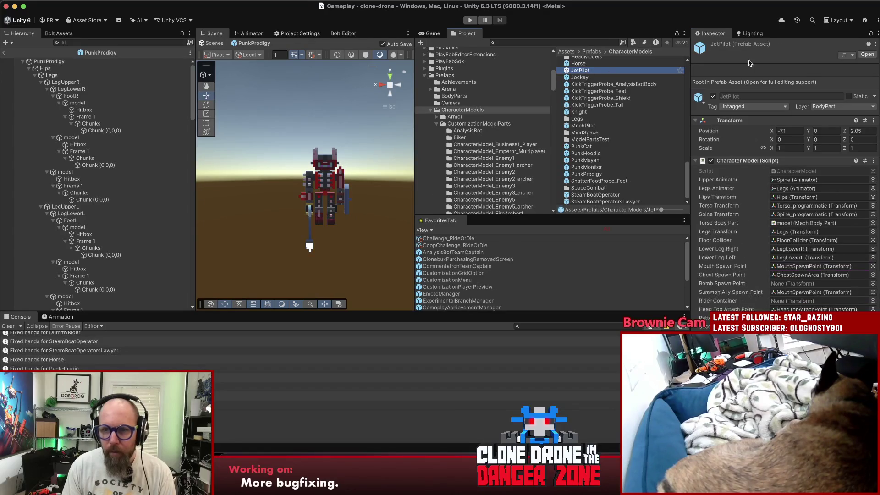
pyautogui.click(867, 54)
pyautogui.scroll(5, 369, 210)
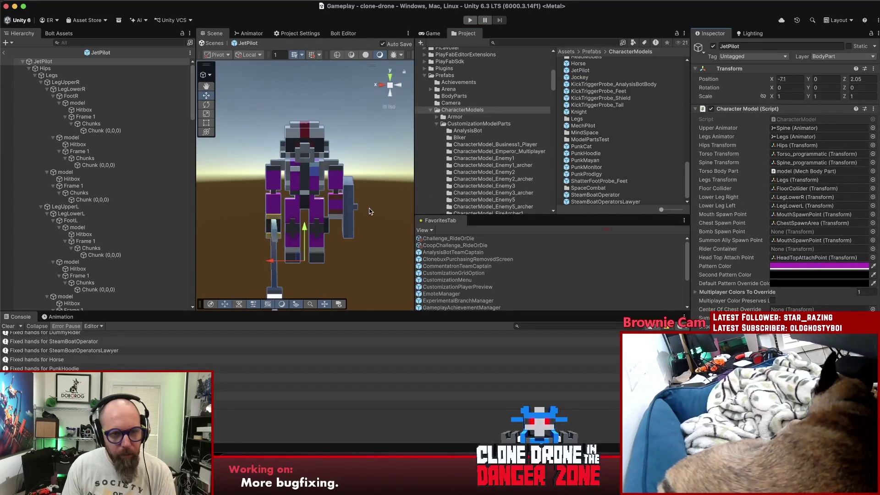
pyautogui.scroll(3, 370, 210)
pyautogui.click(336, 234)
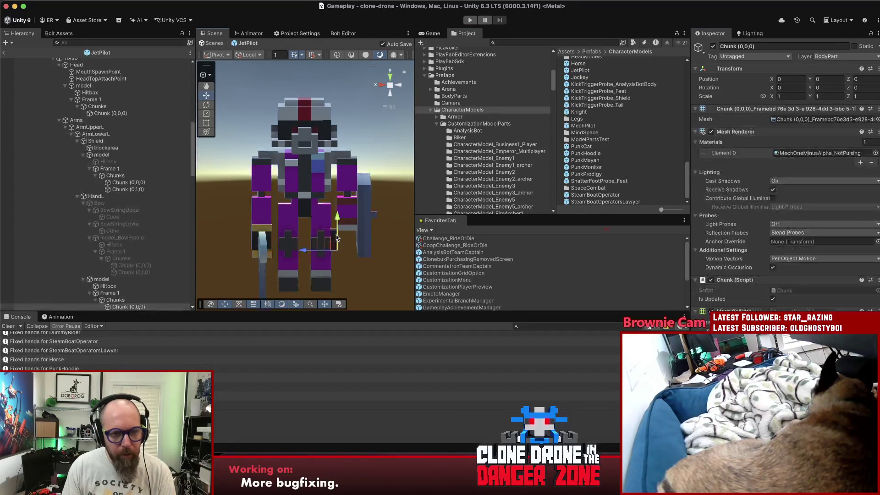
pyautogui.click(116, 279)
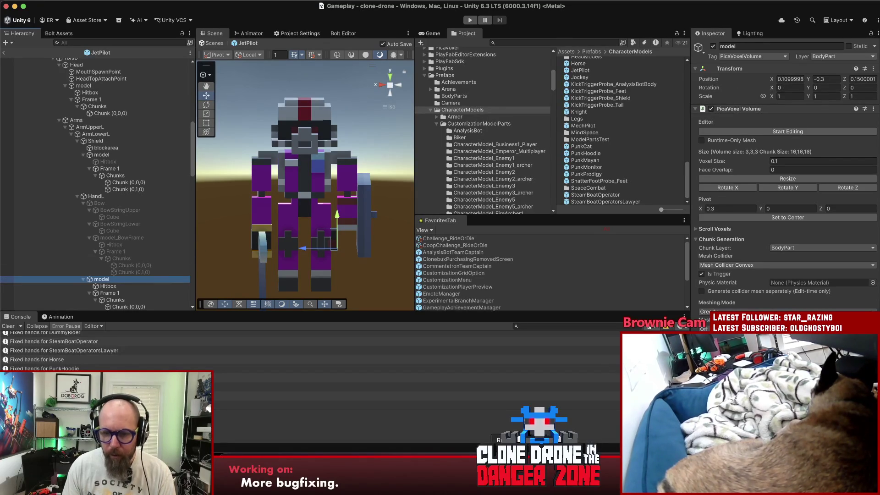
pyautogui.press('super+Tab')
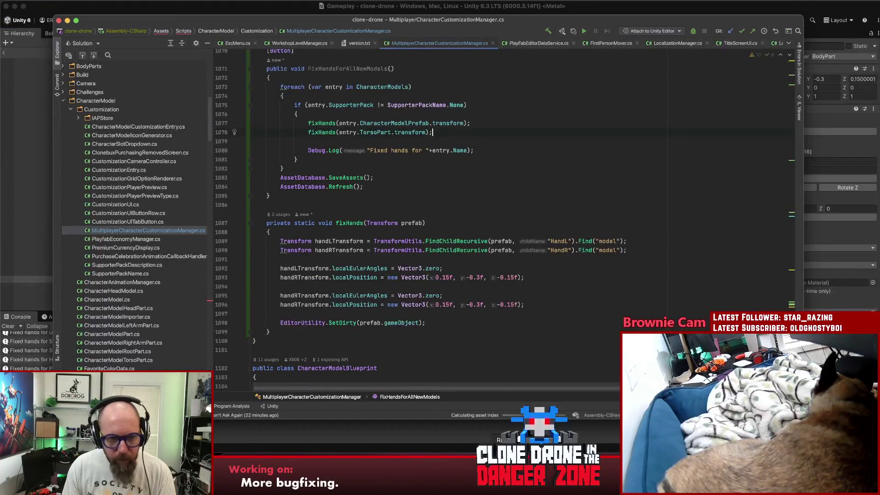
# Step: Review handLTransform usages and the handRTransform position on line 1093 in fixHands
pyautogui.click(298, 269)
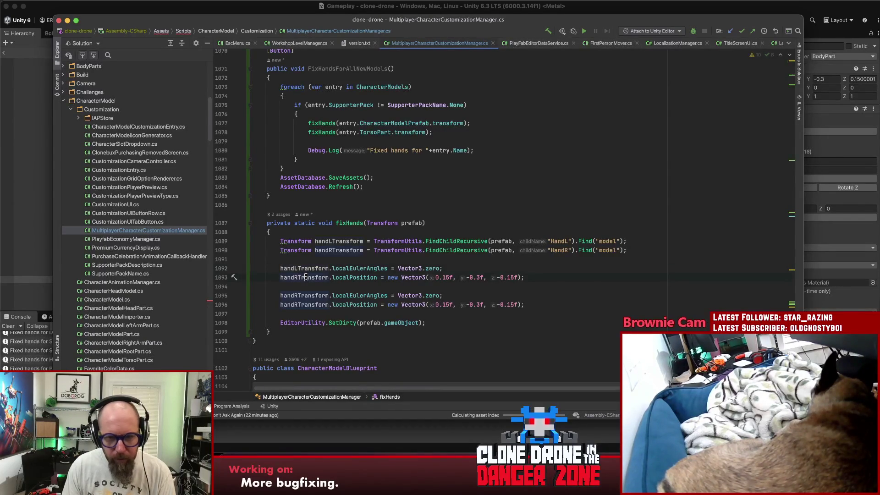
pyautogui.click(561, 277)
pyautogui.moveTo(524, 277); pyautogui.dragTo(281, 277)
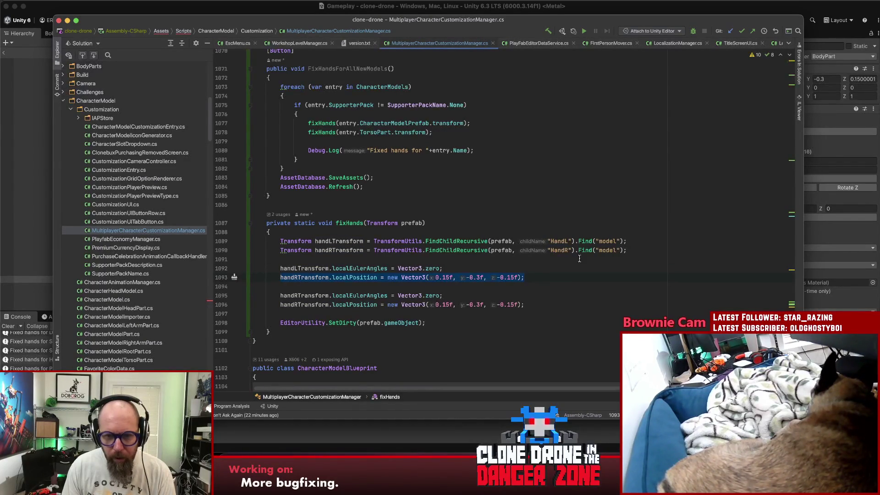
pyautogui.click(565, 278)
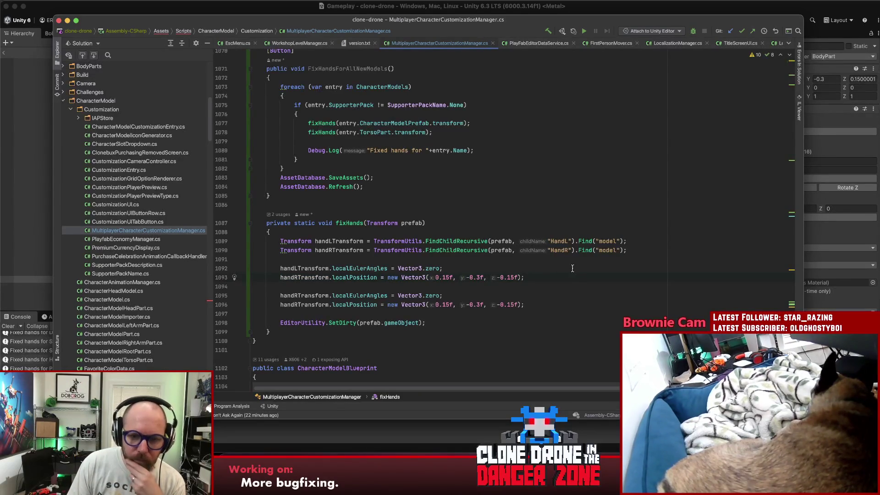
pyautogui.click(21, 200)
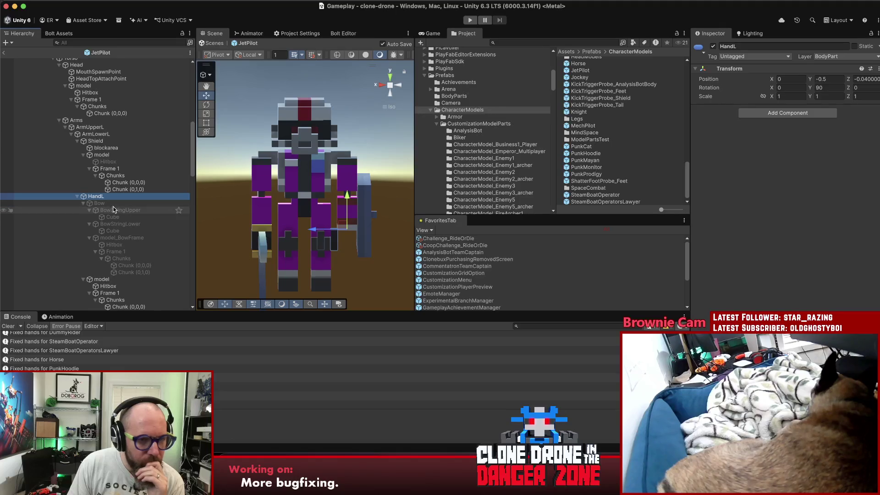
# Step: Inspect JetPilot's left hand model from the side, then select HandR
pyautogui.click(113, 281)
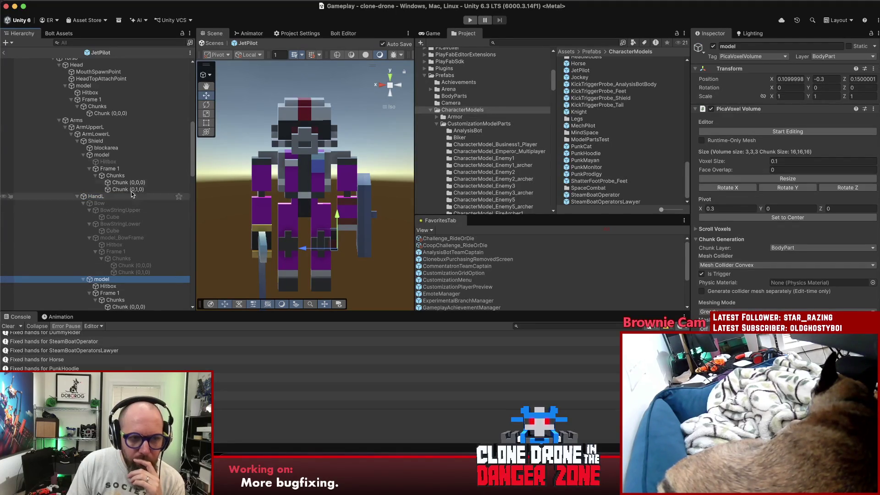
pyautogui.scroll(1, 119, 131)
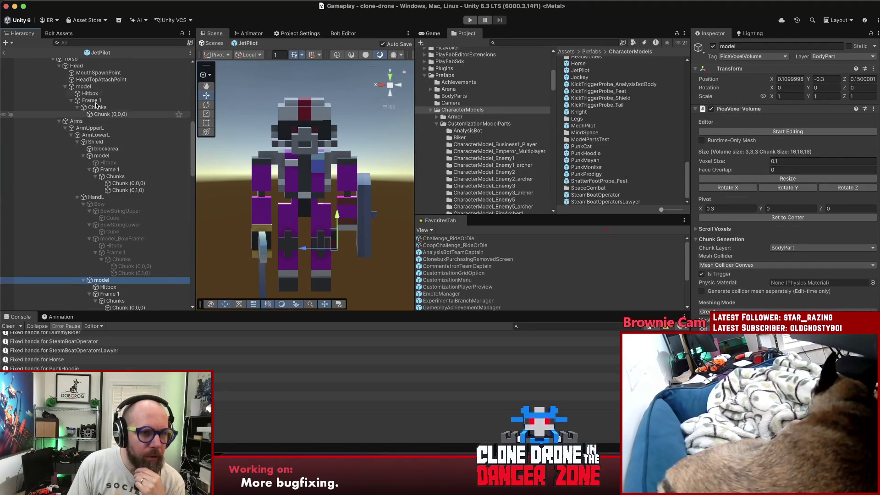
pyautogui.click(250, 238)
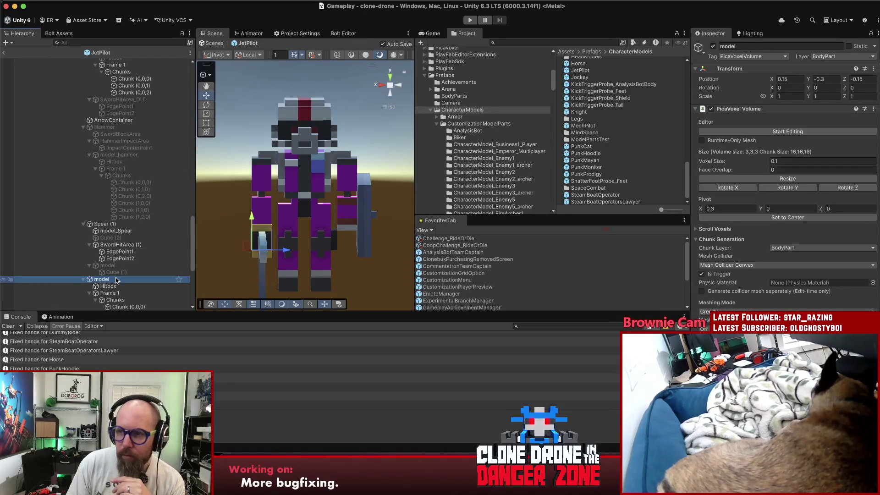
pyautogui.moveTo(284, 207)
pyautogui.mouseDown()
pyautogui.moveTo(541, 203)
pyautogui.moveTo(520, 210)
pyautogui.mouseUp()
pyautogui.scroll(5, 105, 246)
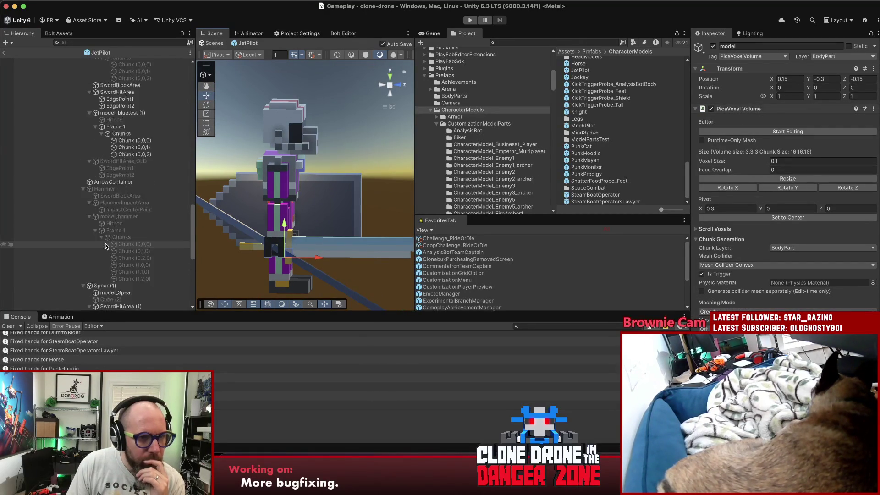
pyautogui.scroll(-6, 106, 246)
pyautogui.scroll(-8, 106, 245)
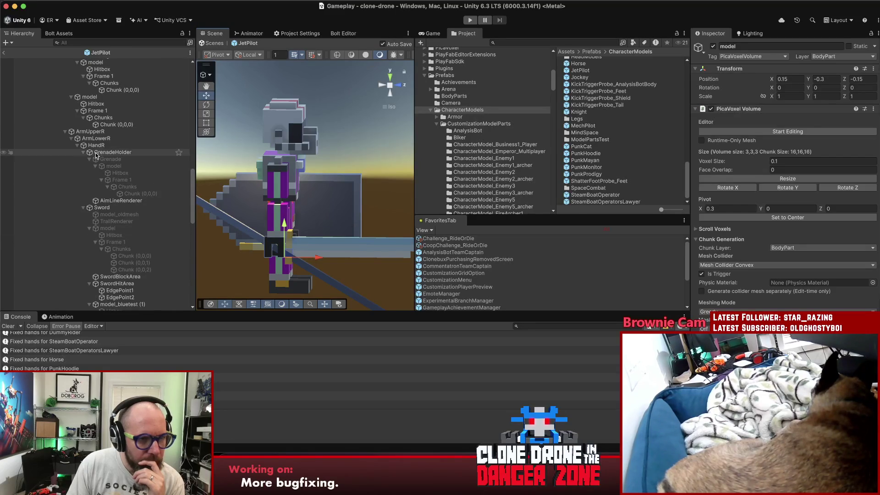
pyautogui.click(96, 145)
pyautogui.moveTo(280, 189); pyautogui.dragTo(284, 186)
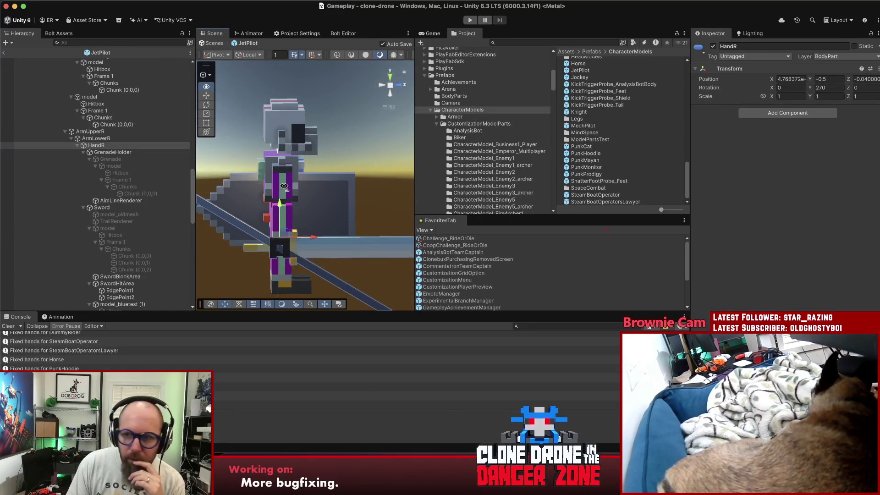
# Step: Set HandR's Z and X positions to 0
pyautogui.click(869, 79)
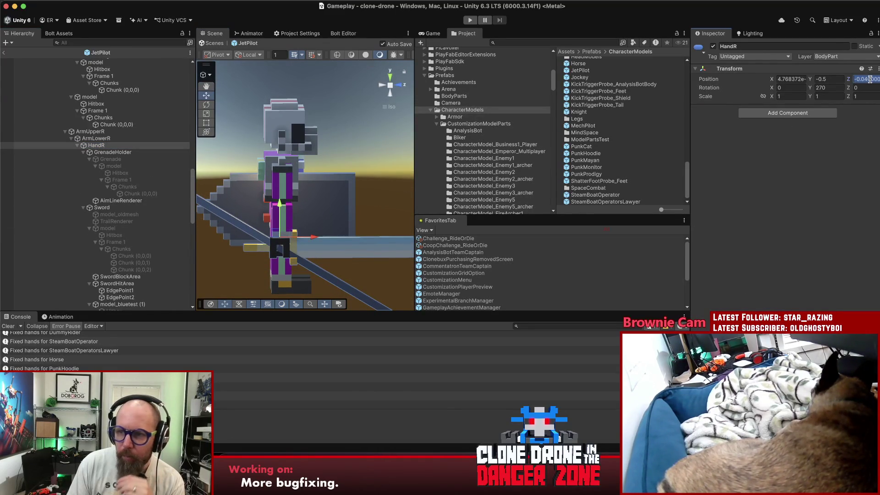
pyautogui.write('0')
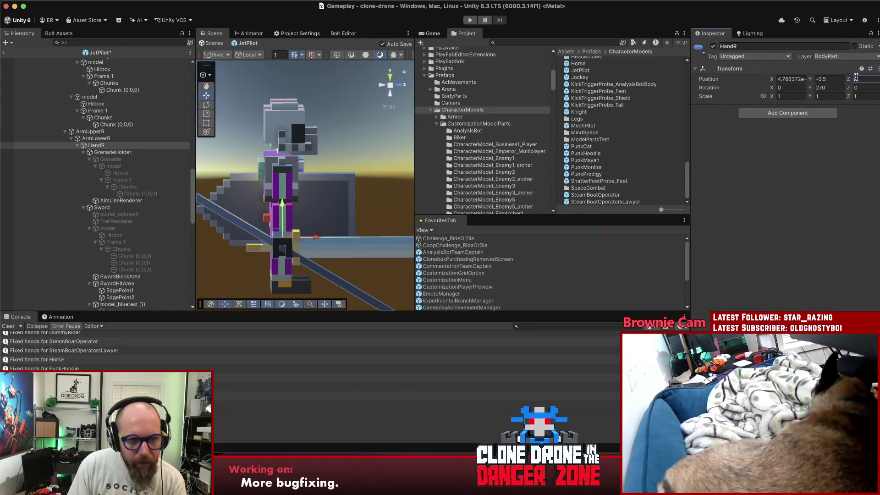
pyautogui.moveTo(329, 212)
pyautogui.mouseDown()
pyautogui.moveTo(362, 220)
pyautogui.moveTo(317, 230)
pyautogui.mouseUp()
pyautogui.click(790, 78)
pyautogui.write('0')
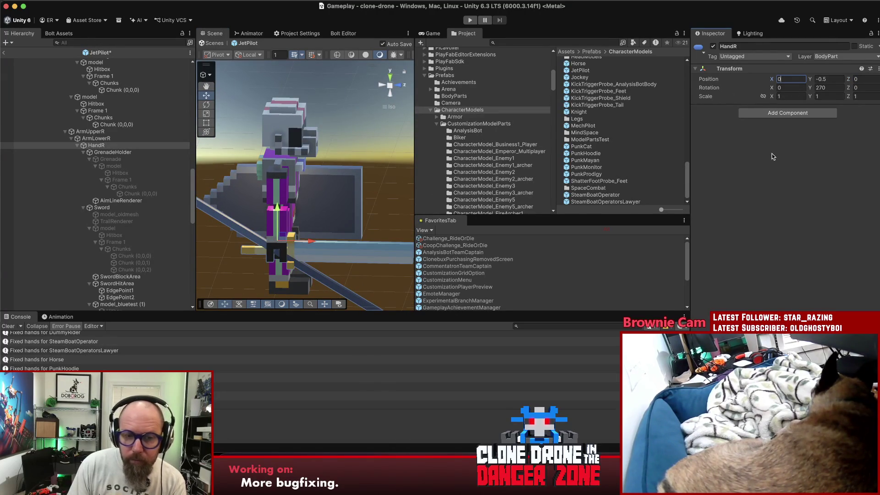
# Step: Check the Sword's transform and weapon settings, then open the Horse prefab
pyautogui.rightClick(138, 244)
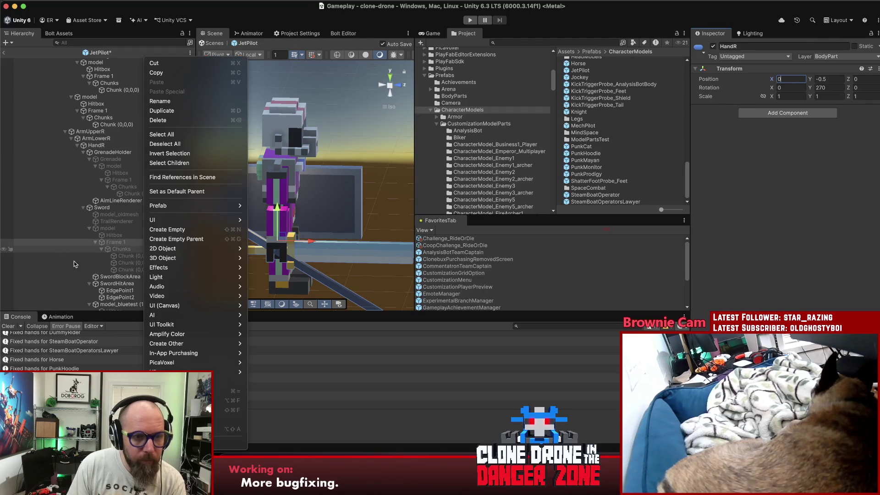
pyautogui.click(412, 136)
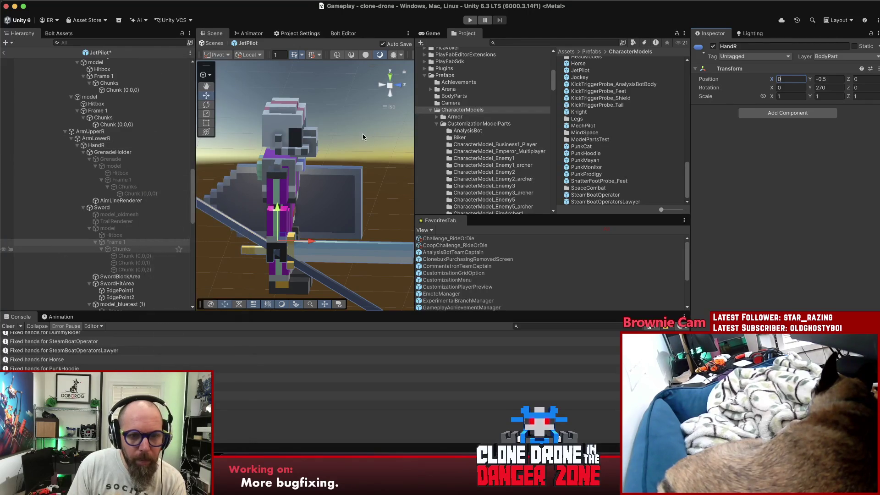
pyautogui.click(119, 209)
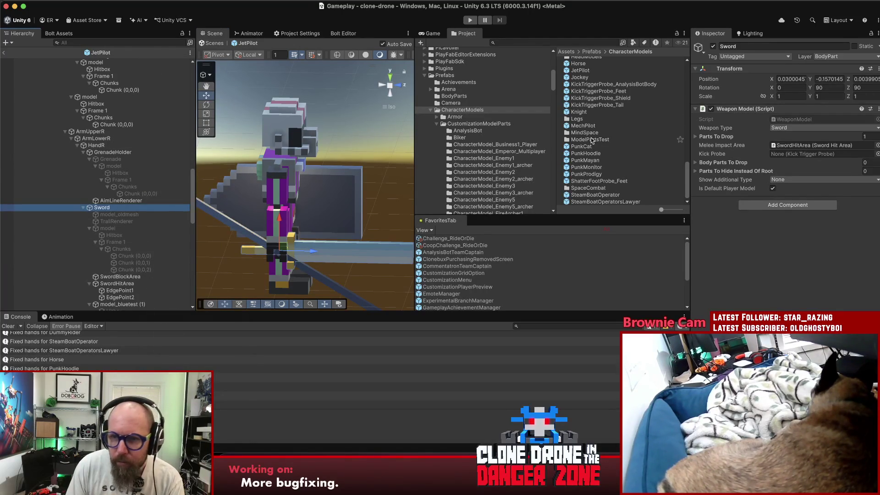
pyautogui.doubleClick(581, 67)
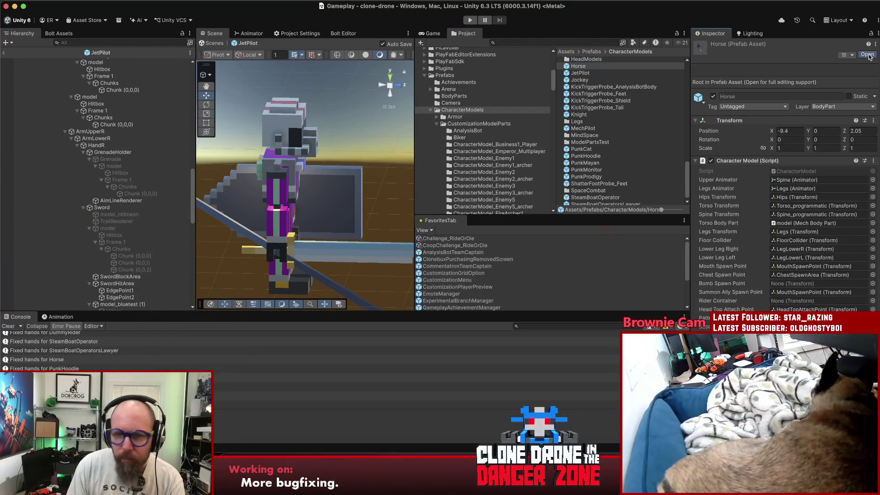
# Step: Orbit around the Horse prefab and check its shield model object
pyautogui.scroll(10, 326, 216)
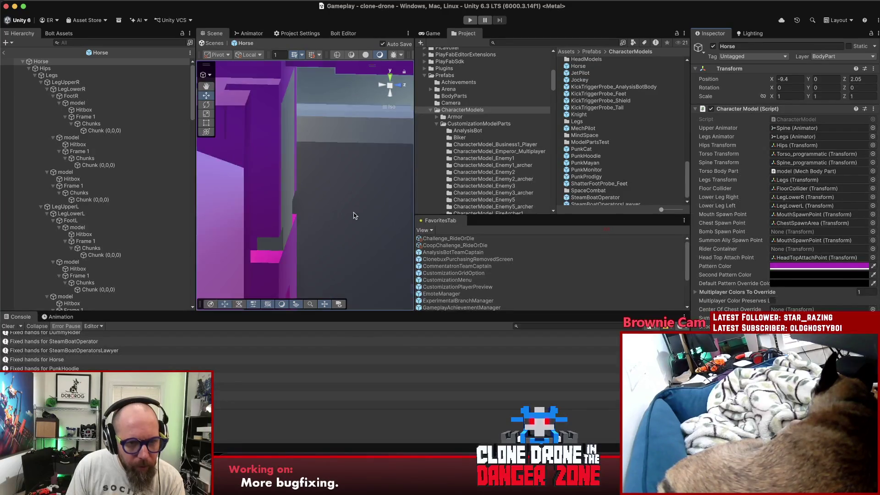
pyautogui.moveTo(326, 216); pyautogui.dragTo(302, 215)
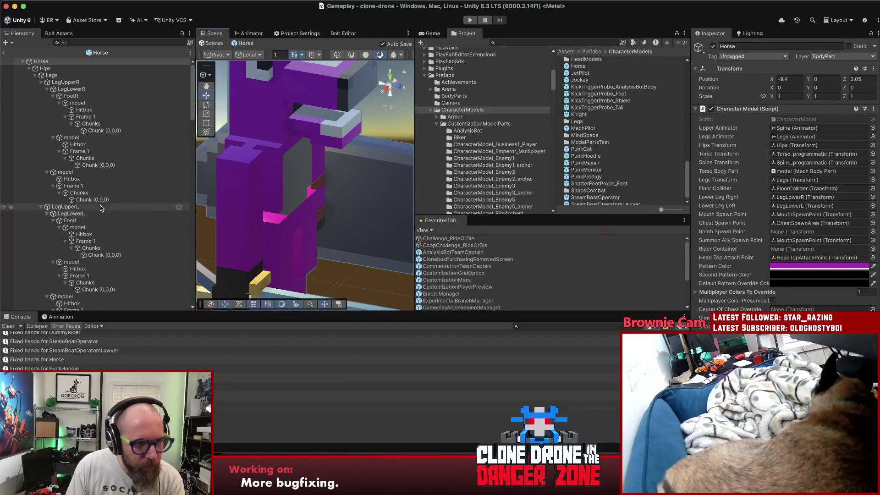
pyautogui.scroll(-10, 99, 179)
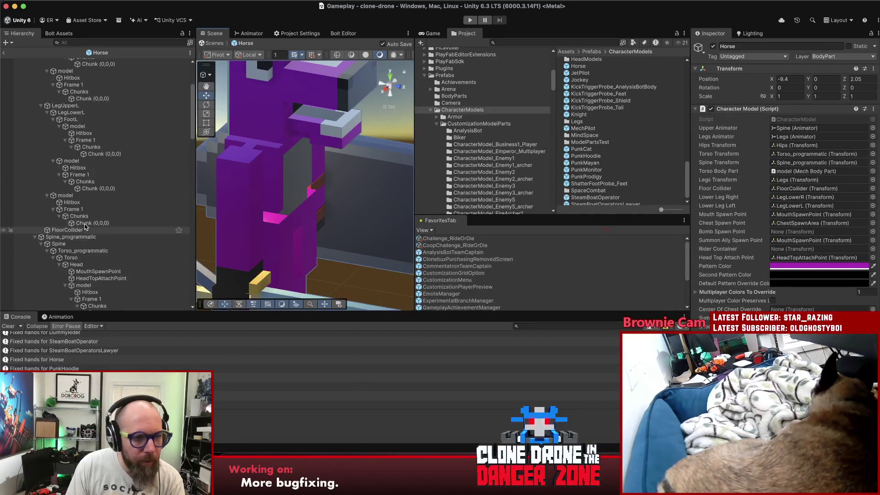
pyautogui.scroll(1, 92, 220)
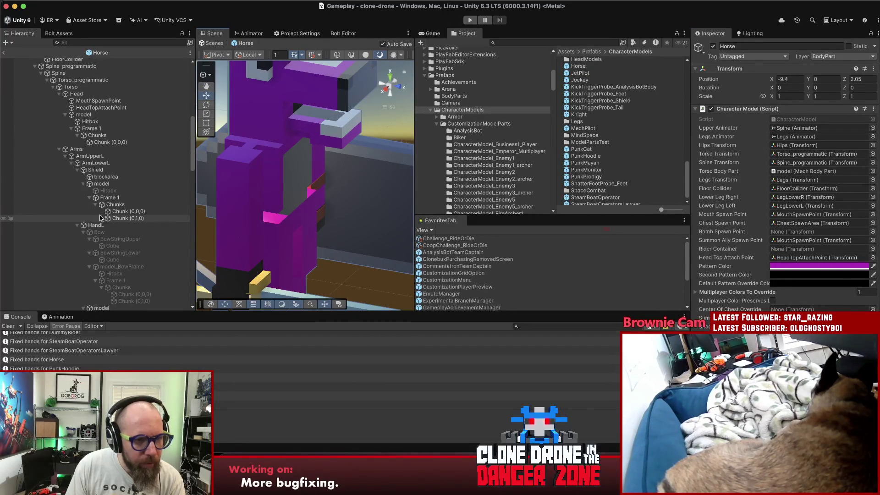
pyautogui.click(107, 184)
pyautogui.click(95, 170)
# Step: Inspect the Horse's left hand HandL and its bow, then leave the prefab and go to Fork
pyautogui.click(78, 170)
pyautogui.click(91, 178)
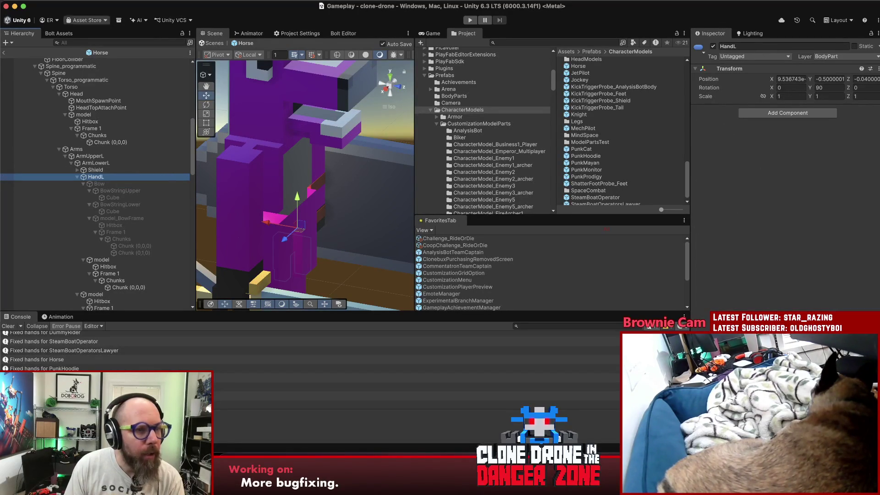
pyautogui.click(3, 52)
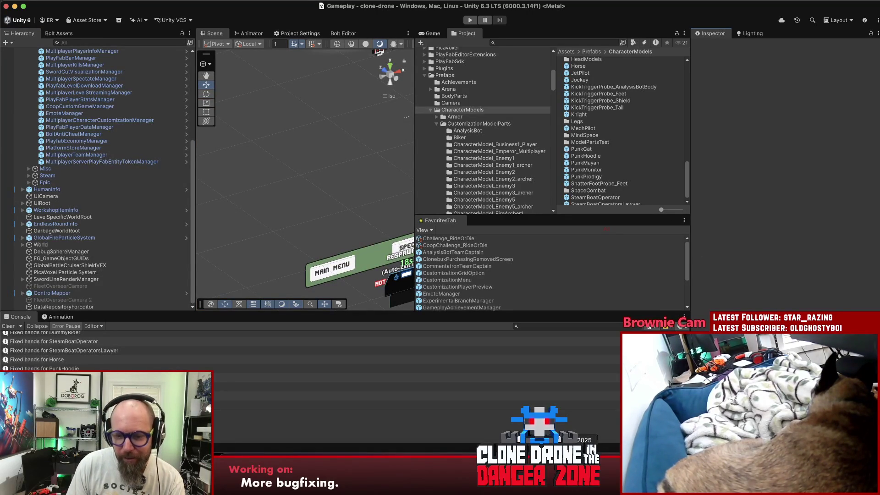
pyautogui.press('super+Tab')
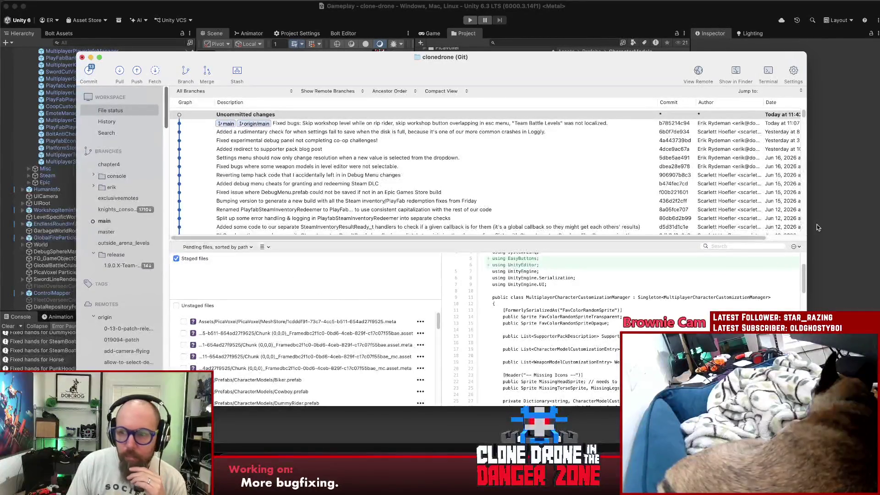
# Step: Save the whole Unity project with File > Save Project
pyautogui.press('super+Tab')
pyautogui.click(55, 1)
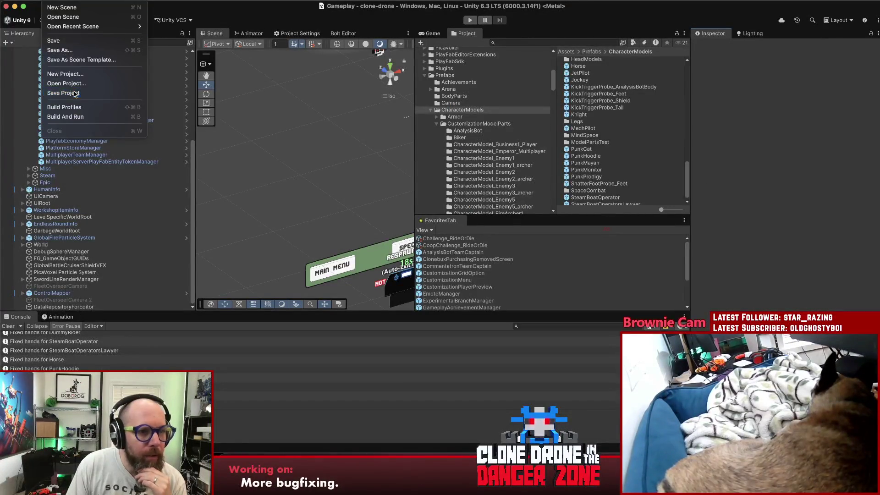
pyautogui.click(63, 93)
# Step: In Fork, enlarge the pending file lists and review the untracked meta file and Biker.prefab changes
pyautogui.press('super+Tab')
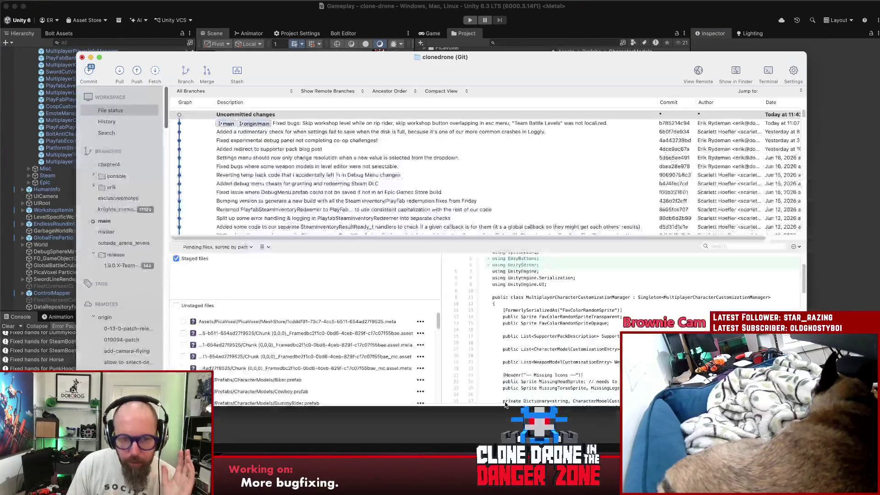
pyautogui.moveTo(427, 236); pyautogui.dragTo(427, 158)
pyautogui.moveTo(376, 243); pyautogui.dragTo(383, 201)
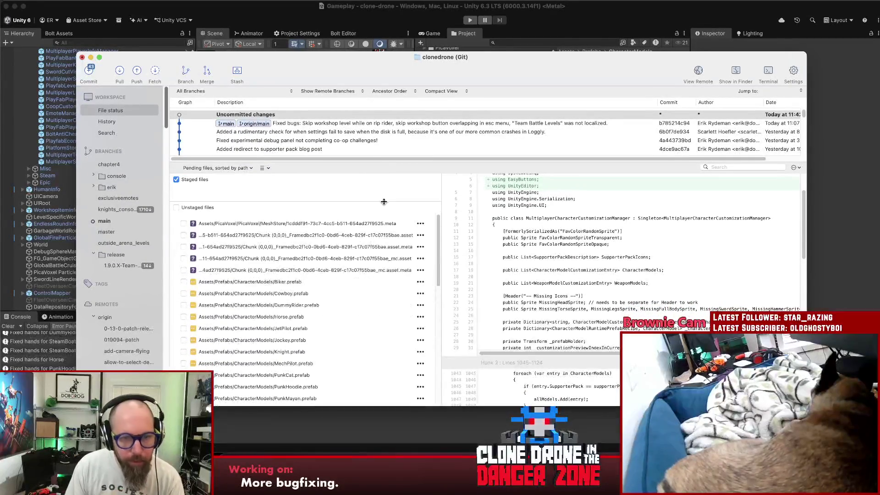
pyautogui.click(373, 224)
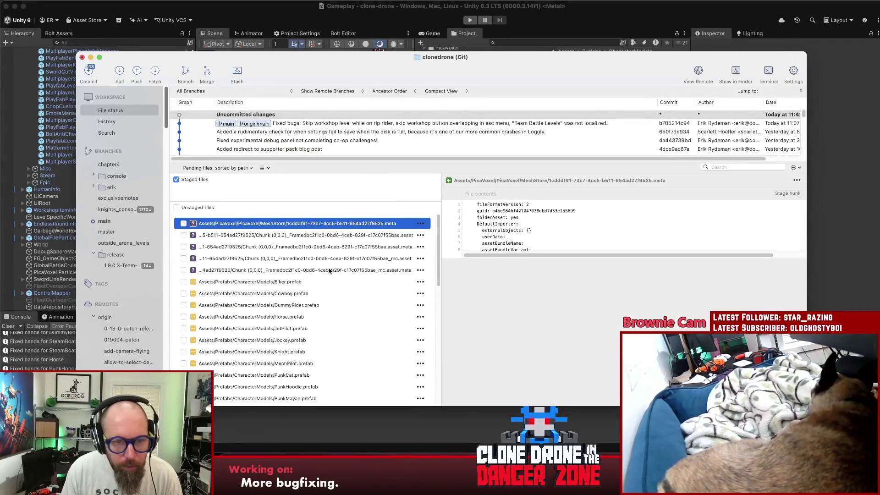
pyautogui.click(254, 282)
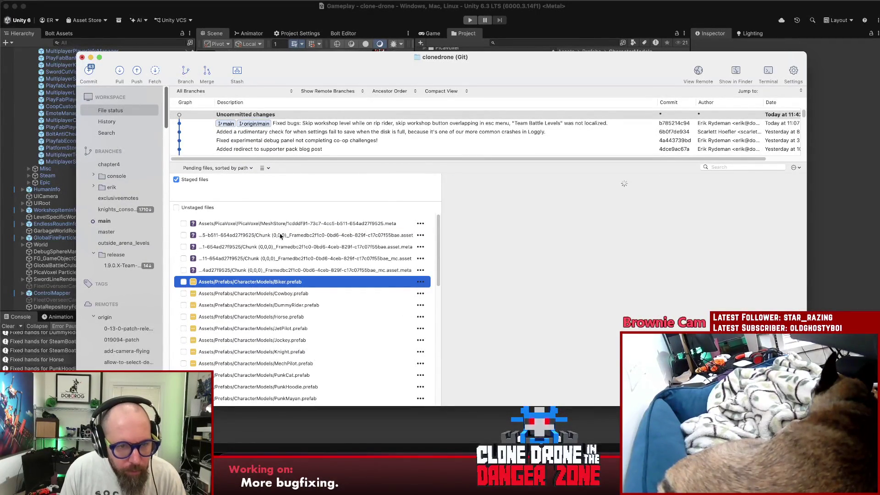
# Step: Remove the untracked PicaVoxel mesh-store .meta/.asset files and confirm the deletion
pyautogui.keyDown('shift'); pyautogui.click(281, 271); pyautogui.keyUp('shift')
pyautogui.rightClick(281, 272)
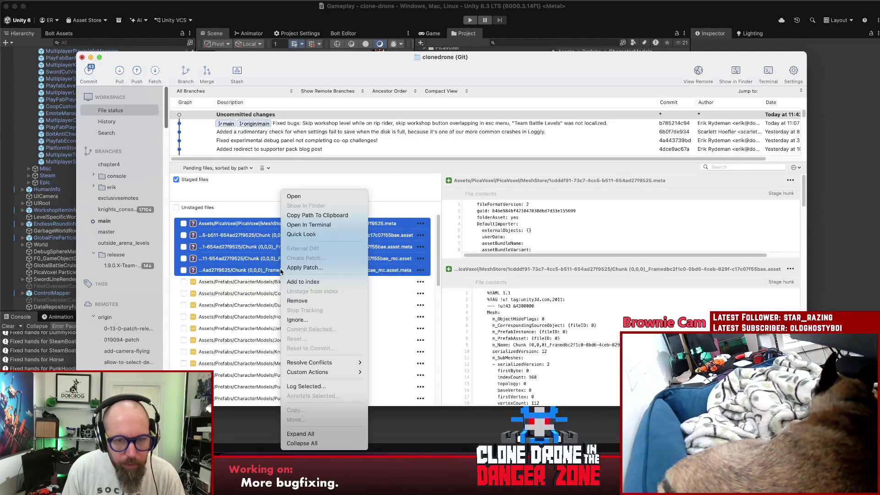
pyautogui.click(303, 301)
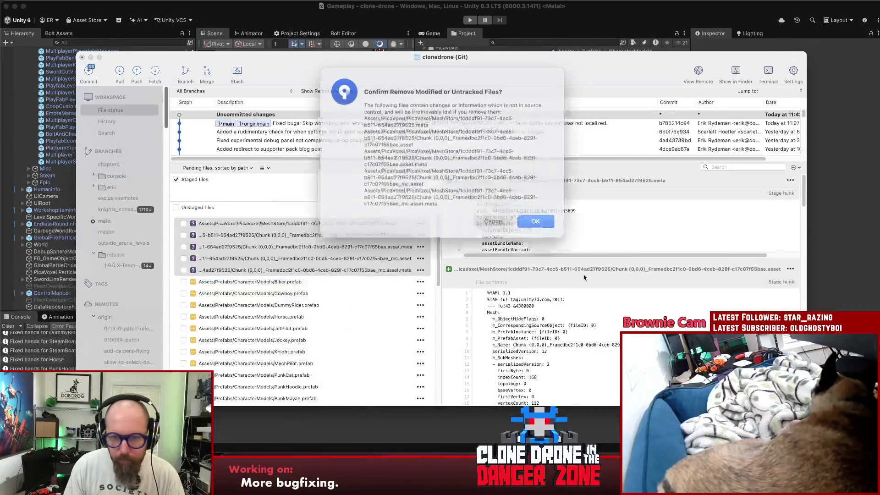
pyautogui.click(522, 216)
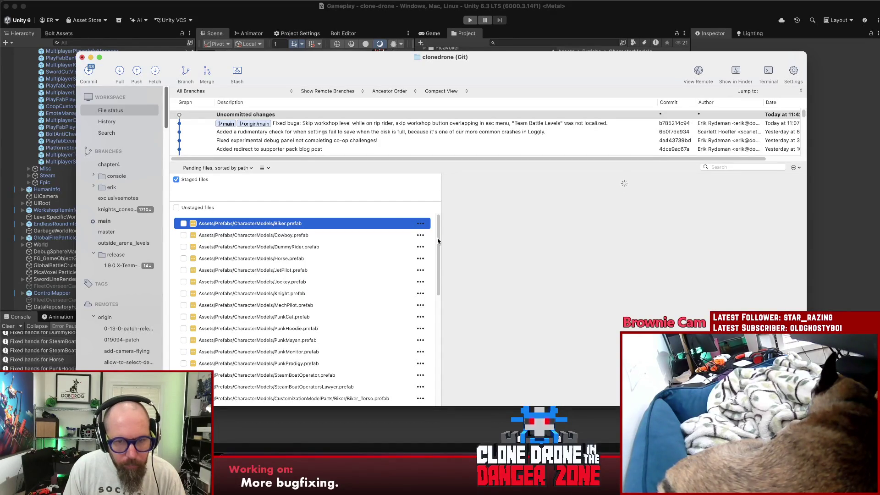
# Step: Select the changed character model and torso prefab files for reverting
pyautogui.scroll(-5, 439, 248)
pyautogui.moveTo(440, 256); pyautogui.dragTo(444, 345)
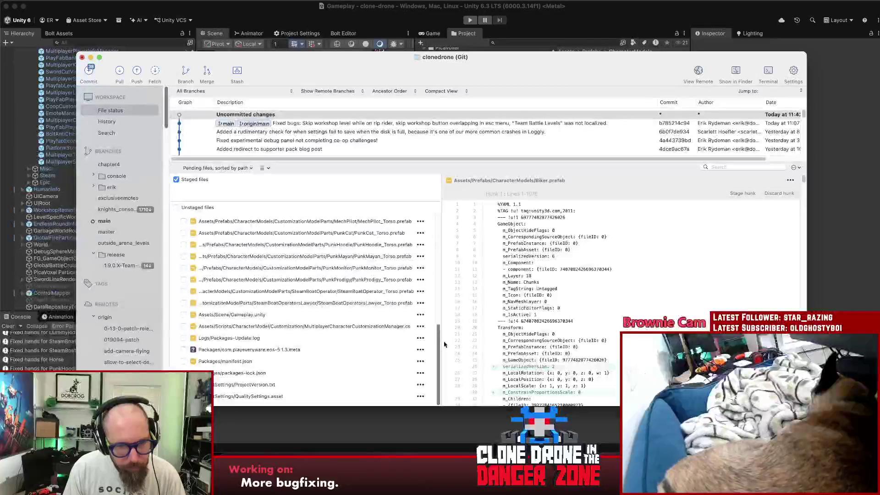
pyautogui.keyDown('shift'); pyautogui.click(346, 304); pyautogui.keyUp('shift')
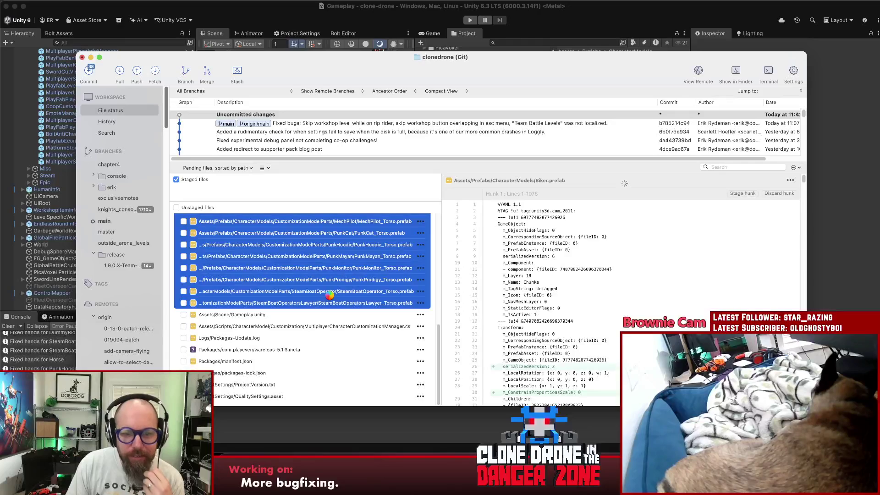
pyautogui.rightClick(330, 295)
# Step: Reset the selected prefab files and confirm discarding their changes
pyautogui.click(367, 339)
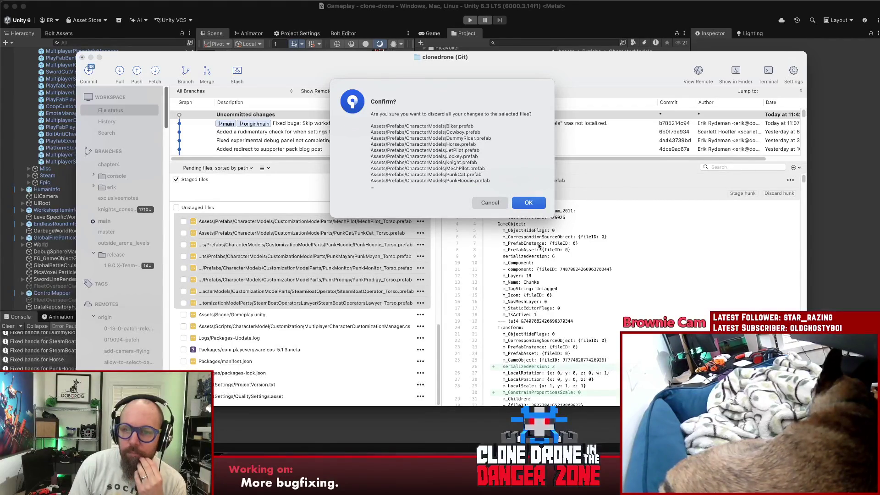
pyautogui.press('Return')
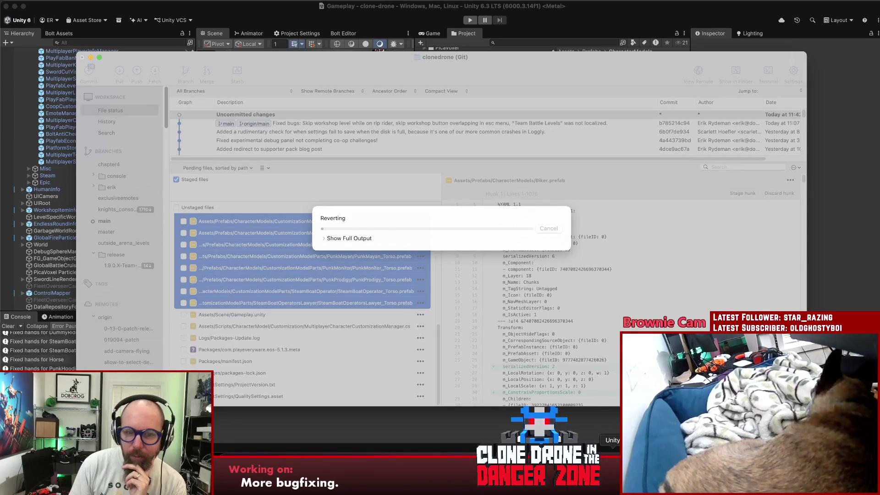
# Step: Let the revert finish, resize the staged and unstaged file lists, and switch to Rider
pyautogui.rightClick(630, 440)
pyautogui.click(674, 267)
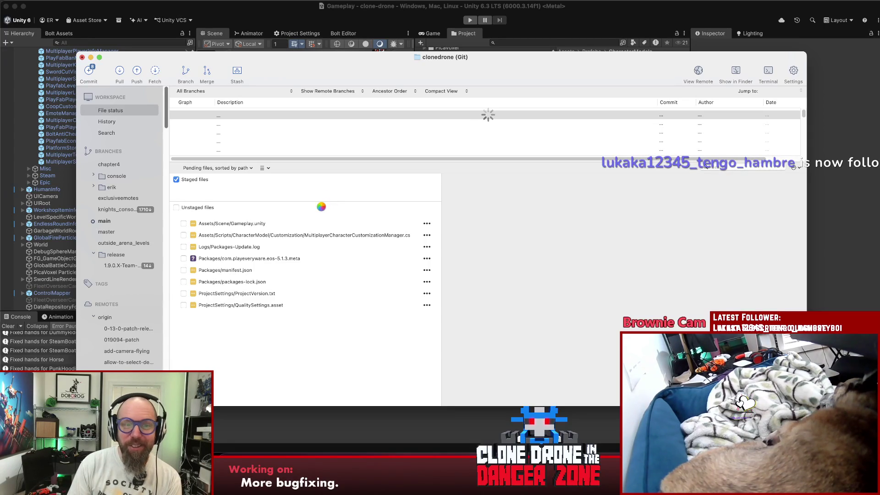
pyautogui.moveTo(320, 206); pyautogui.dragTo(320, 220)
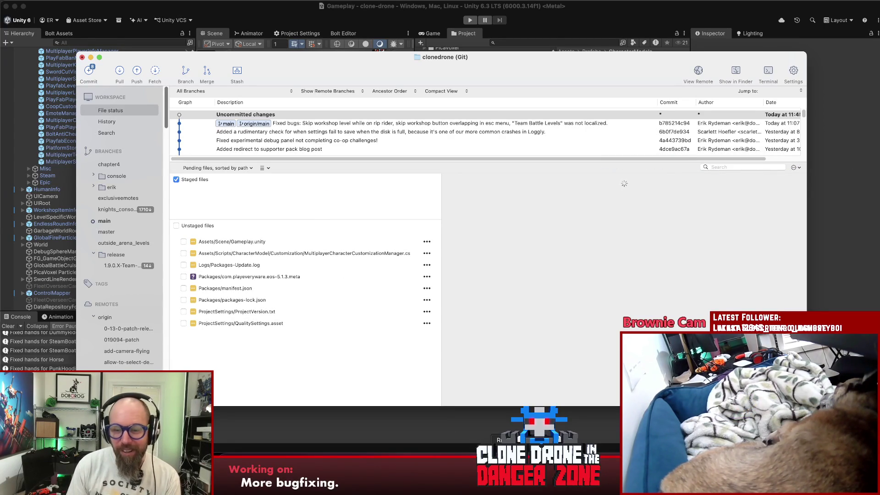
pyautogui.press('super+Tab')
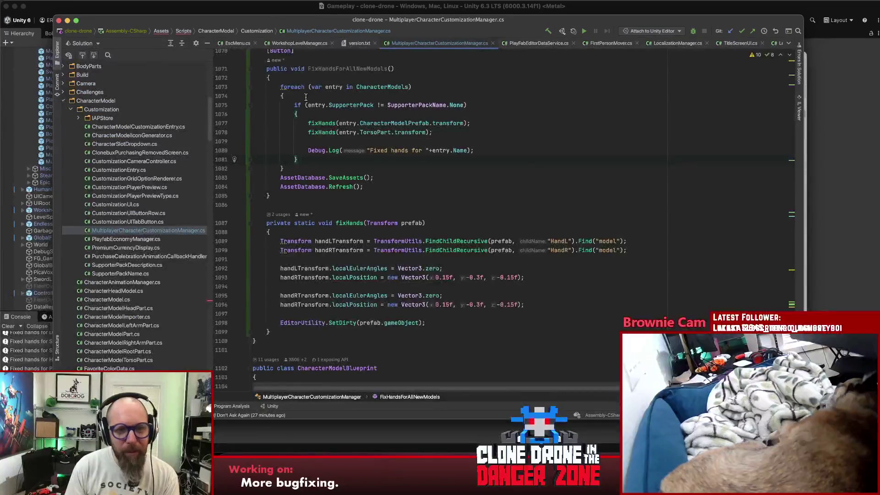
# Step: Add a break; line after the Fixed hands Debug.Log in FixHandsForAllNewModels, then return to Unity
pyautogui.click(490, 151)
pyautogui.press('Return')
pyautogui.press('Return')
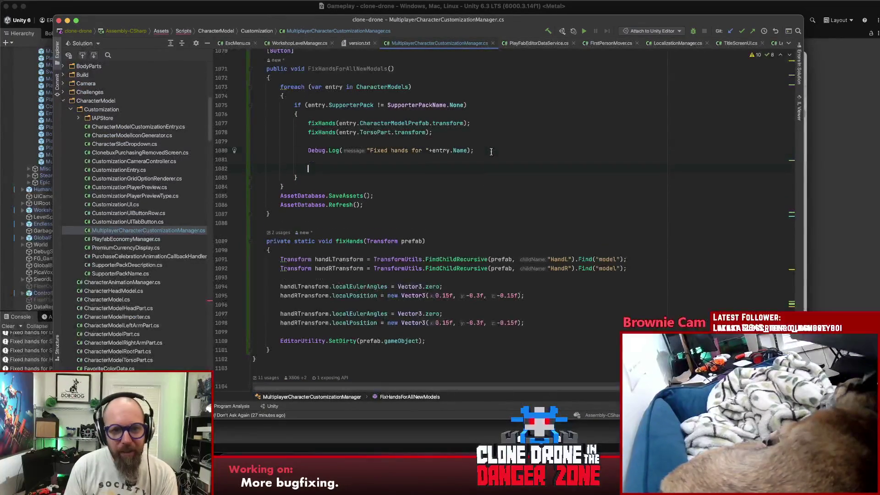
pyautogui.write('break')
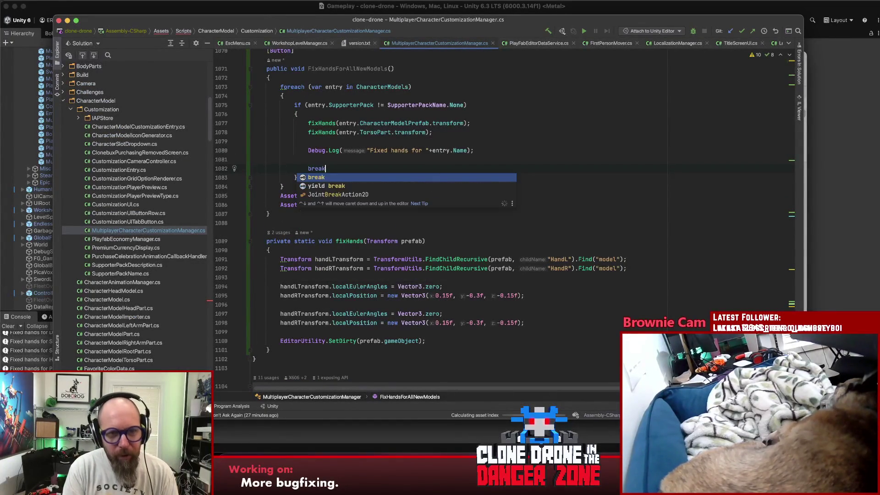
pyautogui.write(';')
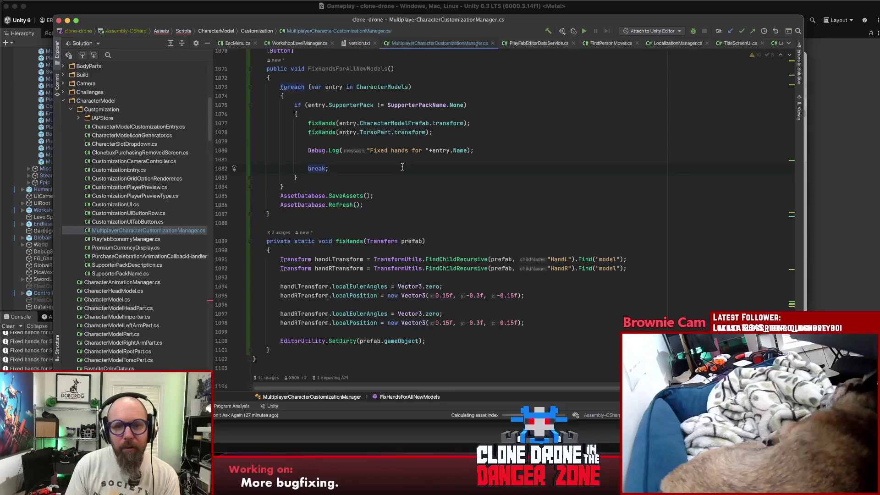
pyautogui.click(835, 159)
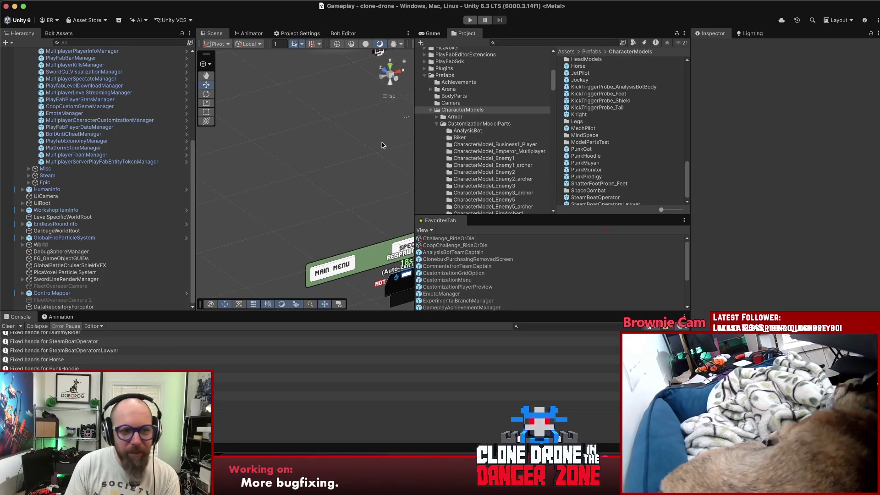
# Step: Find the Cowboy entry via the customization manager and open the Cowboy prefab
pyautogui.click(111, 121)
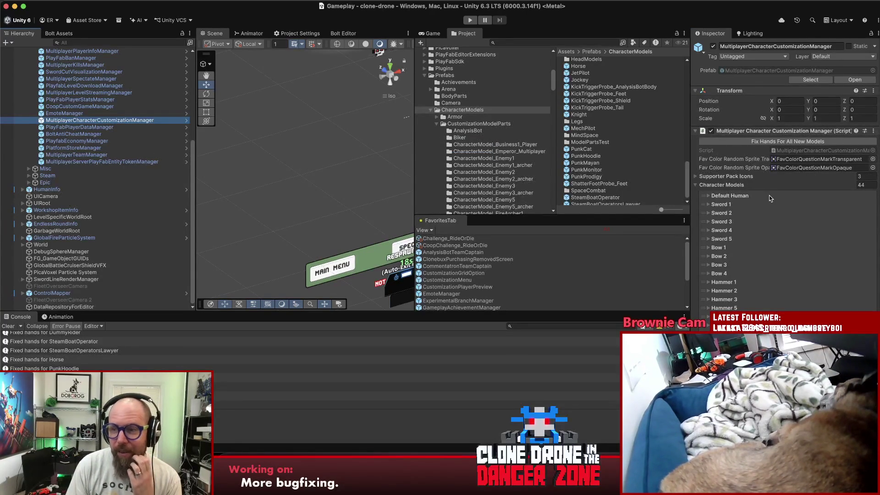
pyautogui.scroll(-10, 769, 195)
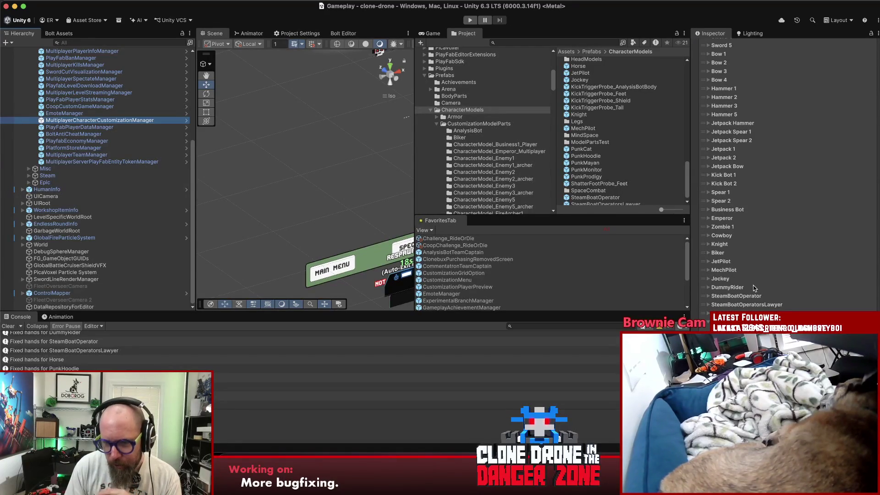
pyautogui.click(708, 235)
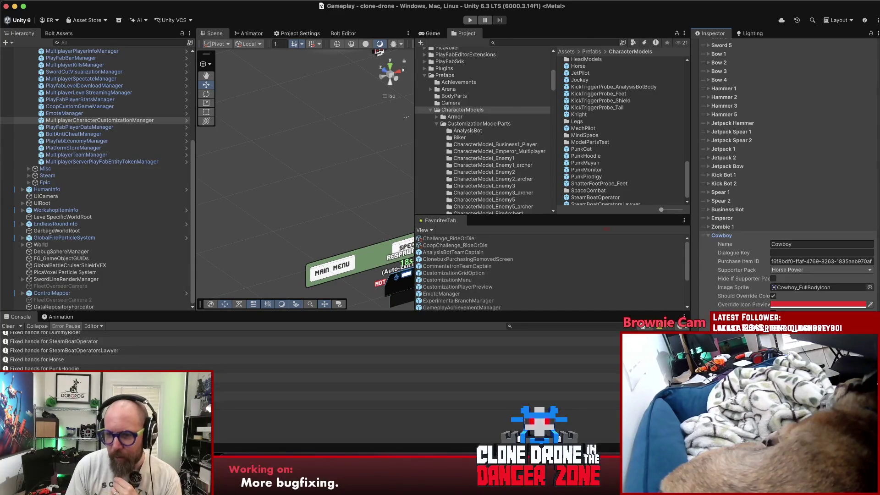
pyautogui.click(806, 348)
pyautogui.click(580, 131)
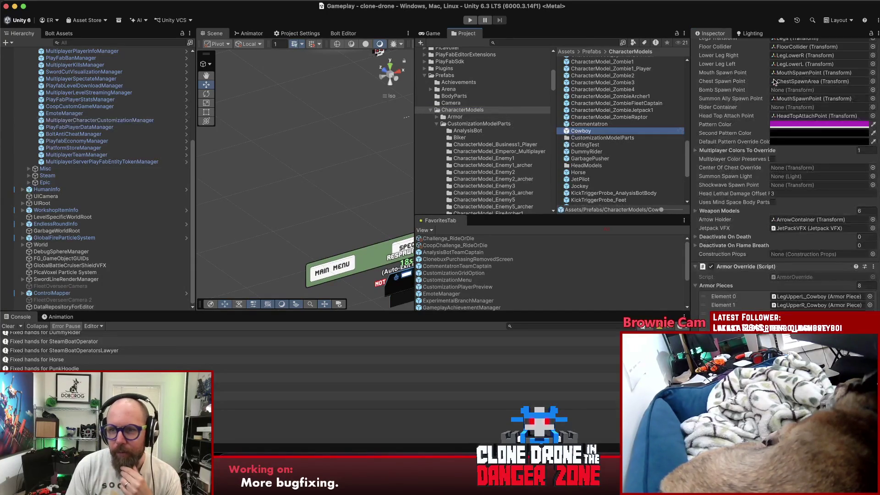
pyautogui.scroll(5, 862, 42)
pyautogui.doubleClick(581, 130)
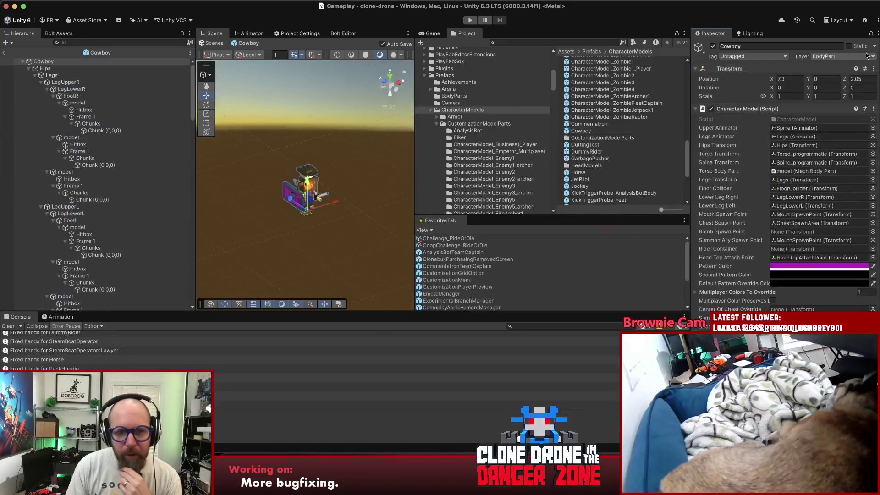
# Step: Frame the Cowboy's HandL and select its model, orbiting to view the hand
pyautogui.scroll(-10, 95, 203)
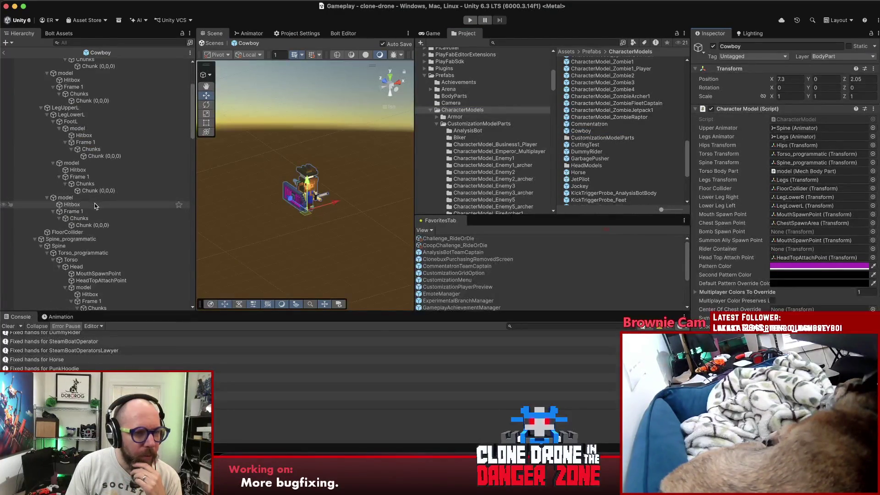
pyautogui.scroll(-12, 97, 207)
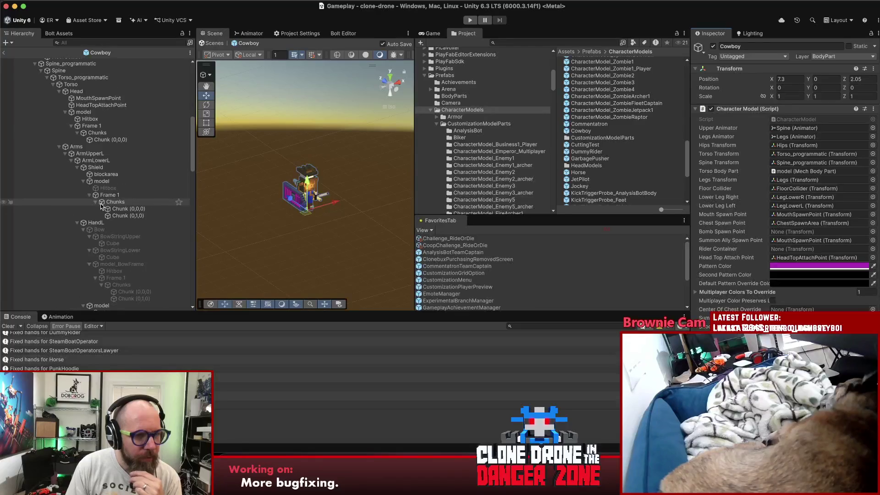
pyautogui.click(94, 222)
pyautogui.doubleClick(94, 223)
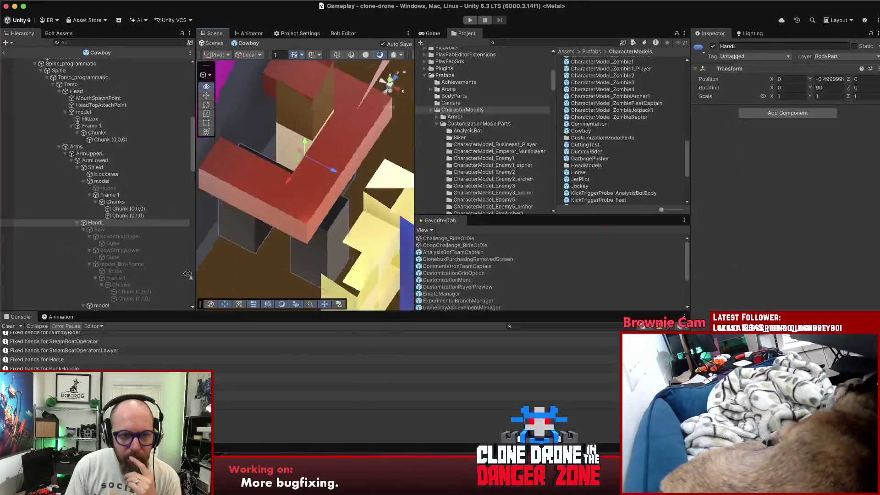
pyautogui.moveTo(96, 71); pyautogui.dragTo(687, 103)
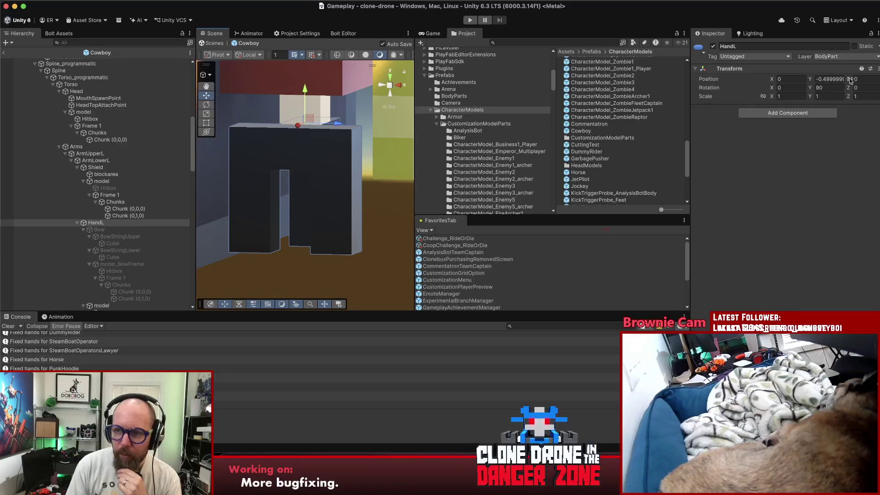
pyautogui.click(83, 229)
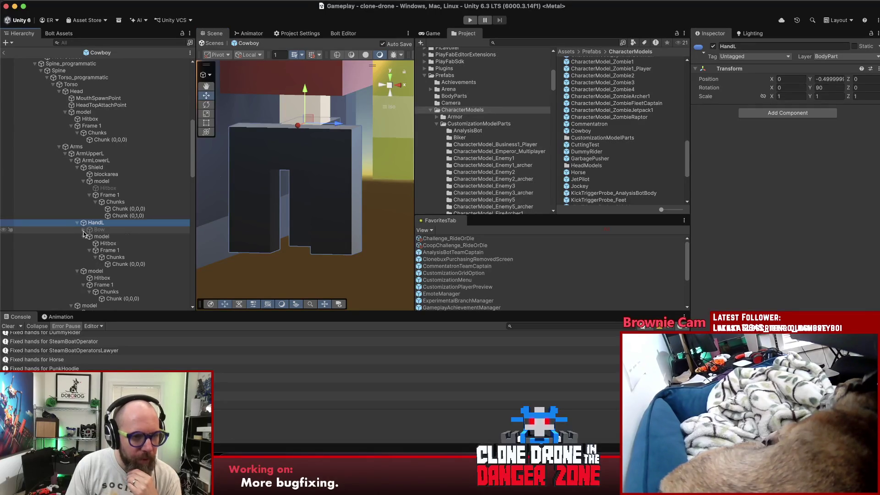
pyautogui.click(102, 236)
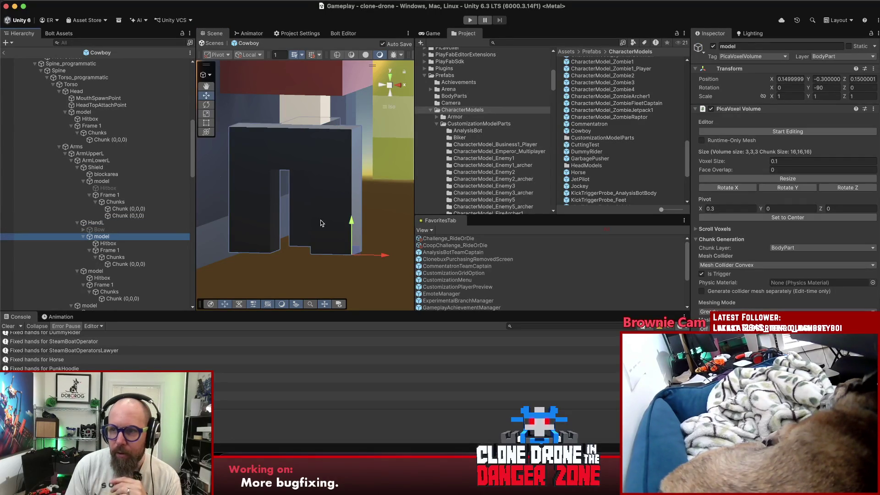
pyautogui.moveTo(318, 224)
pyautogui.mouseDown()
pyautogui.moveTo(191, 193)
pyautogui.moveTo(417, 191)
pyautogui.mouseUp()
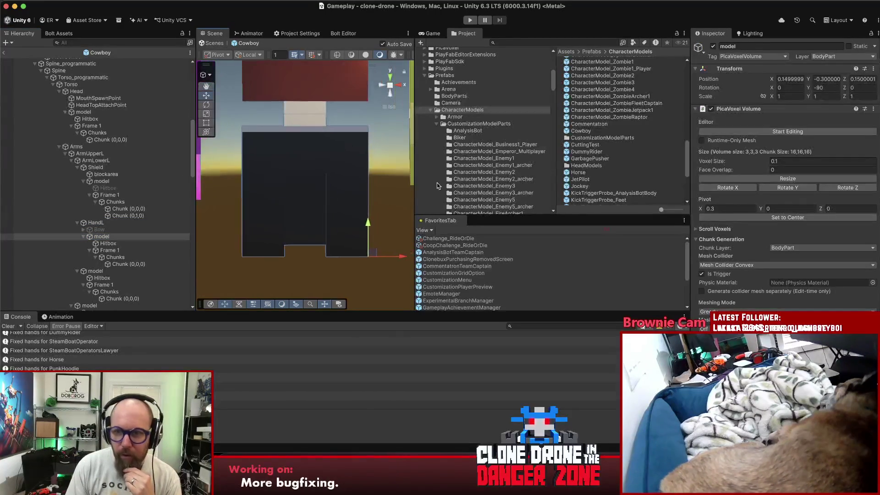
# Step: Set the hand model's Y rotation to 0 and Z position to -0.15
pyautogui.click(820, 88)
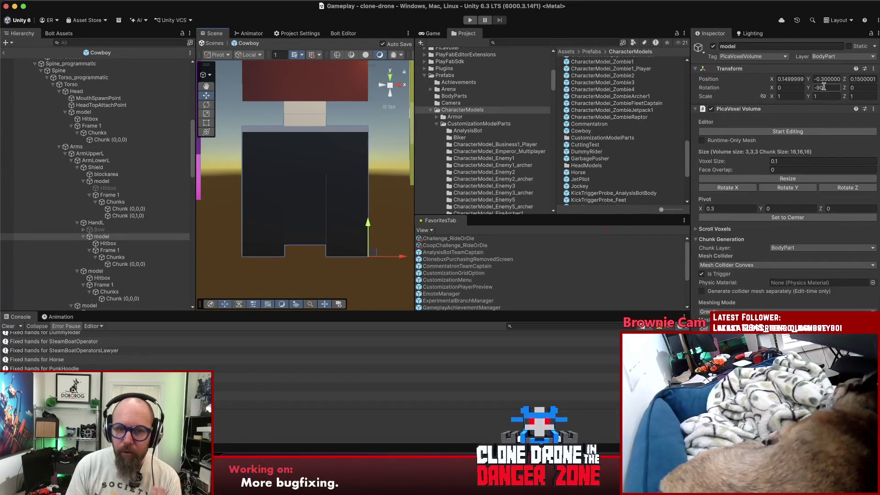
pyautogui.press('Return')
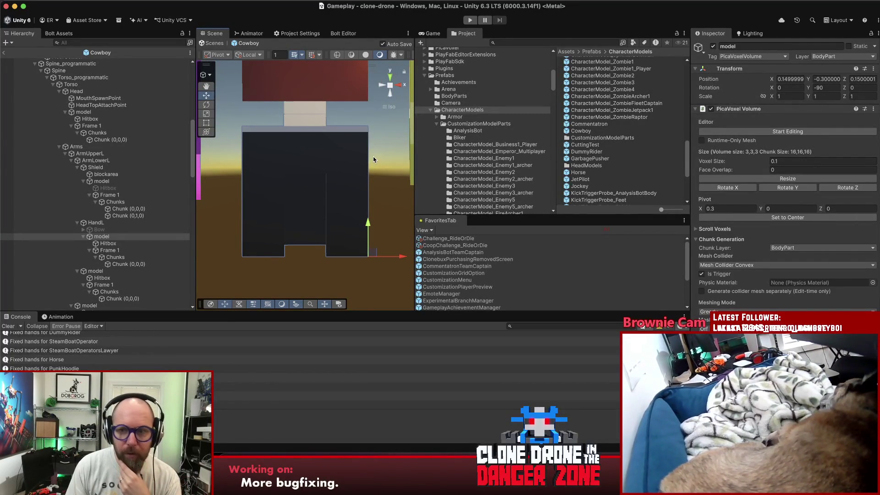
pyautogui.click(829, 88)
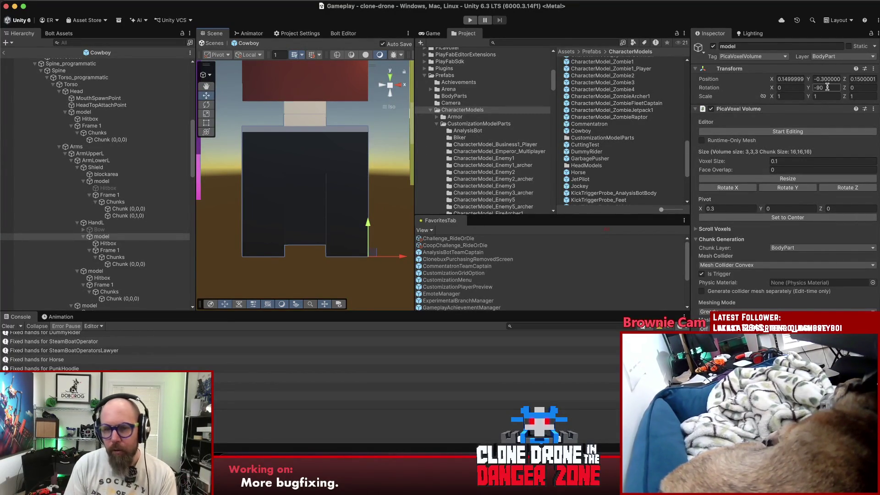
pyautogui.write('0')
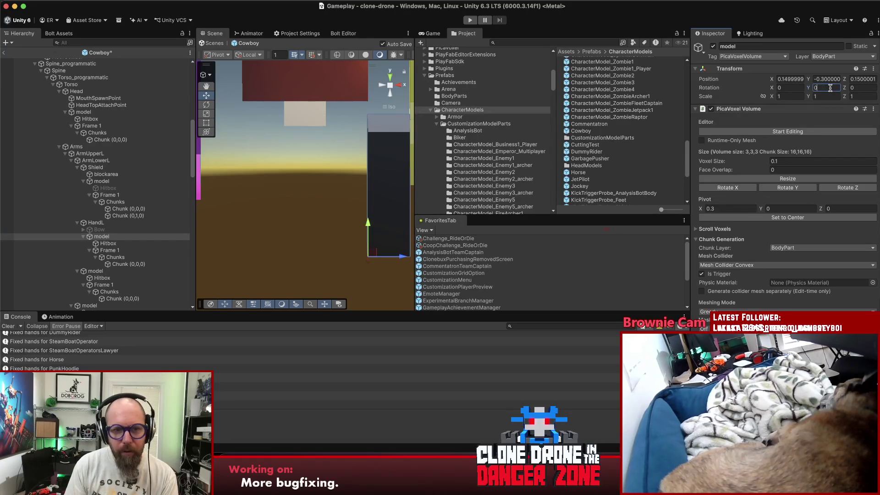
pyautogui.click(859, 79)
pyautogui.press('Left')
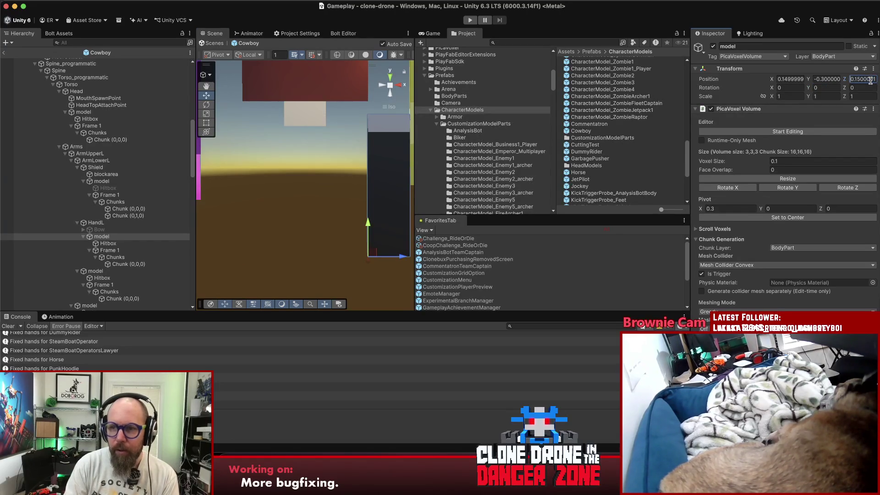
pyautogui.write('-')
pyautogui.press('Return')
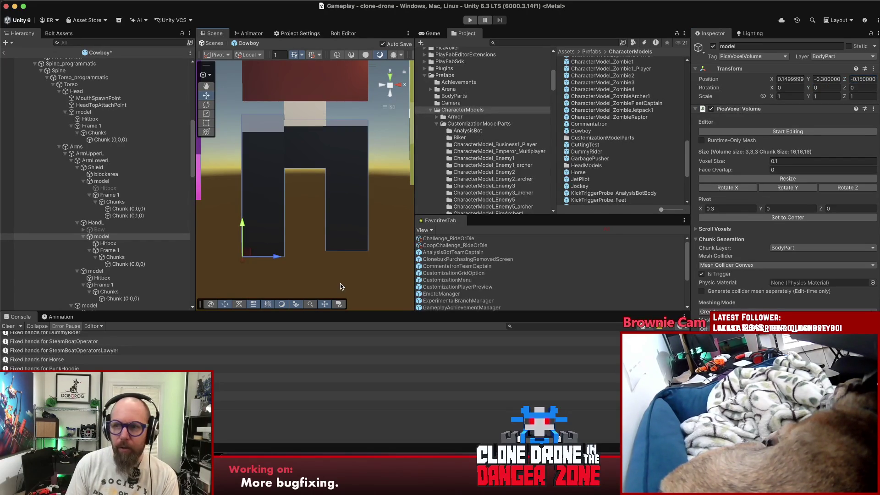
# Step: Orbit around the whole Cowboy to check the repositioned hand and pick the other hand's model
pyautogui.click(340, 283)
pyautogui.moveTo(340, 283); pyautogui.dragTo(331, 296)
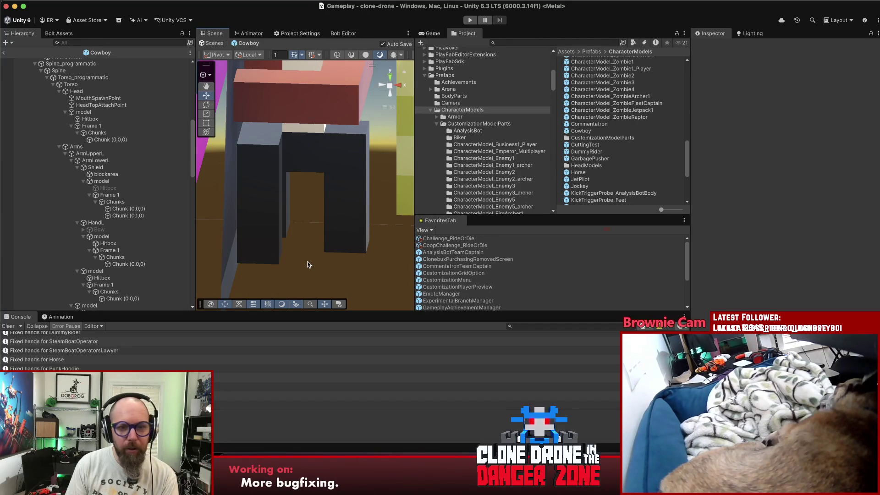
pyautogui.scroll(-5, 308, 264)
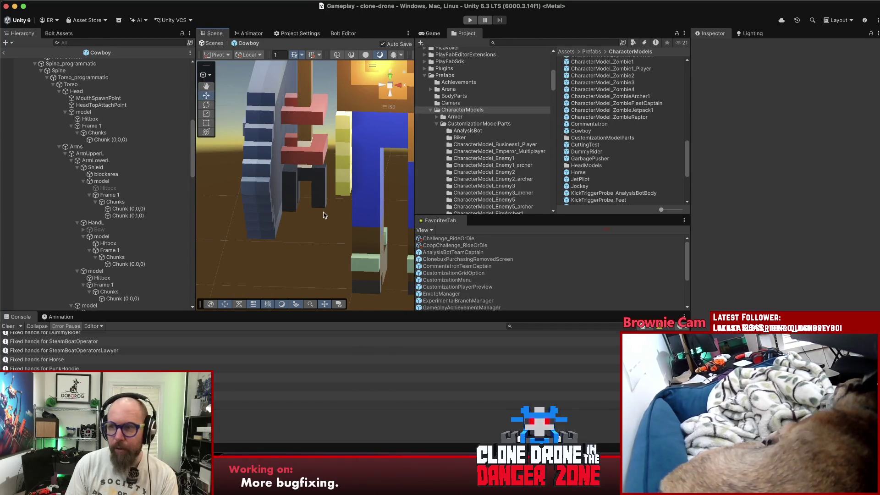
pyautogui.scroll(-5, 323, 180)
pyautogui.moveTo(321, 188); pyautogui.dragTo(276, 188)
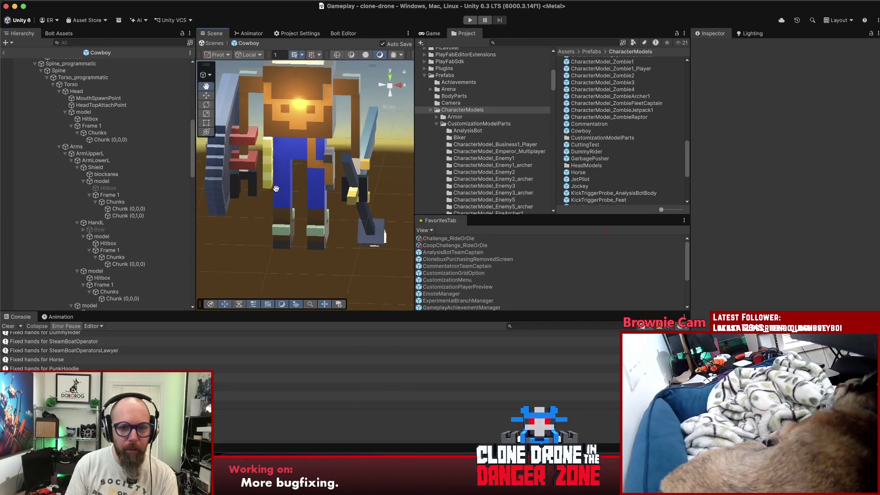
pyautogui.click(340, 189)
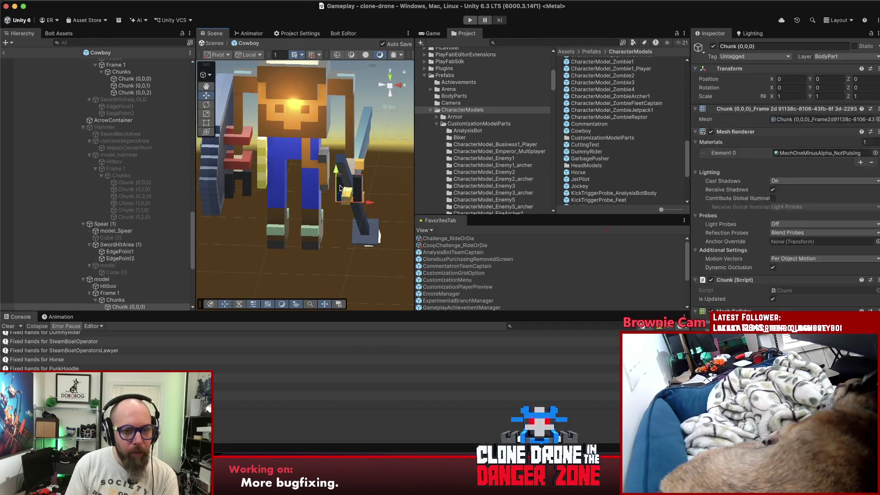
# Step: Select the other hand's model and set its Y rotation to 0
pyautogui.click(101, 279)
pyautogui.click(825, 88)
pyautogui.write('0')
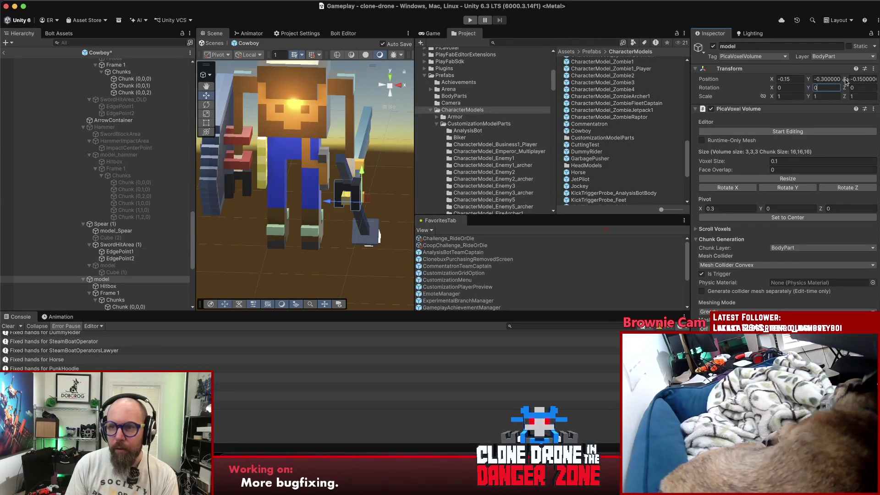
pyautogui.moveTo(336, 205)
pyautogui.mouseDown()
pyautogui.moveTo(320, 229)
pyautogui.moveTo(215, 266)
pyautogui.moveTo(140, 245)
pyautogui.moveTo(413, 192)
pyautogui.moveTo(688, 115)
pyautogui.mouseUp()
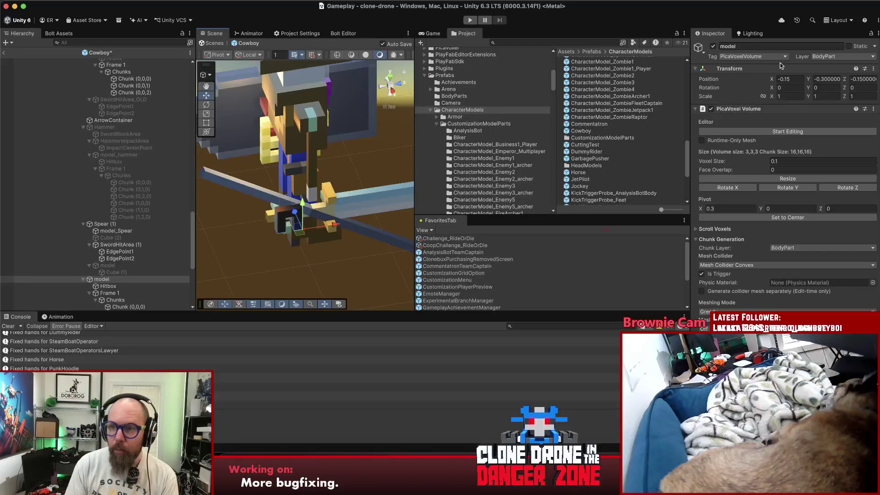
# Step: Change that model's X position from -0.15 to 0.15 and orbit to check both hands
pyautogui.click(798, 79)
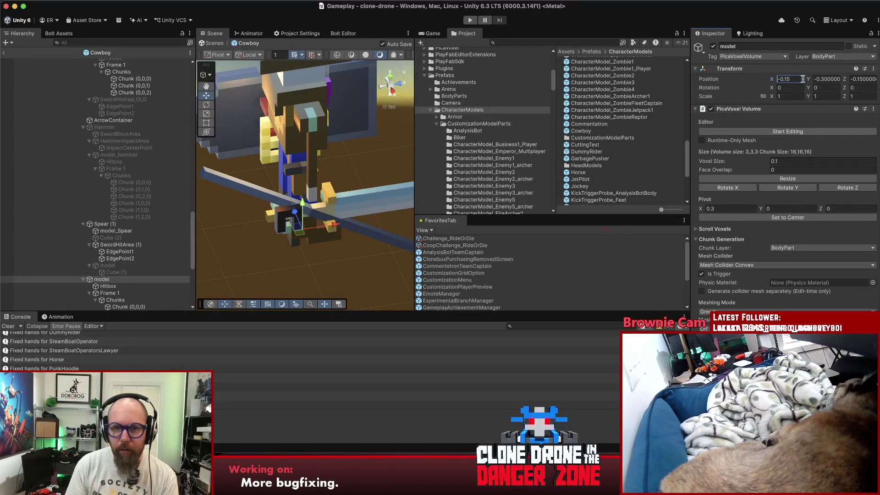
pyautogui.press('Tab')
pyautogui.press('Tab')
pyautogui.press('Home')
pyautogui.press('Delete')
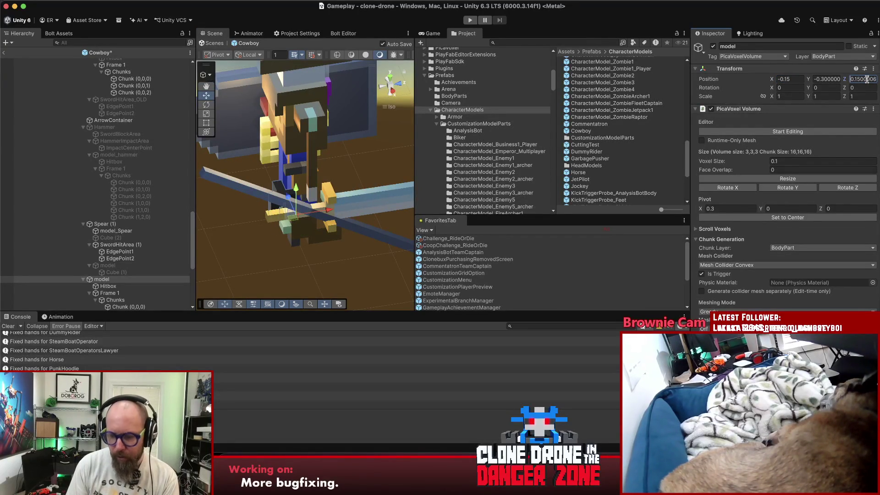
pyautogui.write('-')
pyautogui.hotkey('shift', 'Tab')
pyautogui.hotkey('shift', 'Tab')
pyautogui.press('Home')
pyautogui.press('Delete')
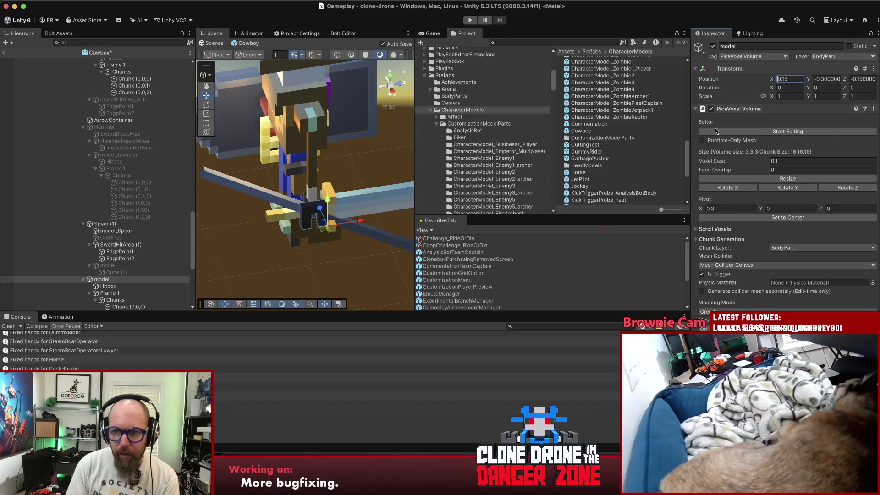
pyautogui.moveTo(293, 206)
pyautogui.mouseDown()
pyautogui.moveTo(522, 204)
pyautogui.moveTo(554, 132)
pyautogui.moveTo(293, 193)
pyautogui.mouseUp()
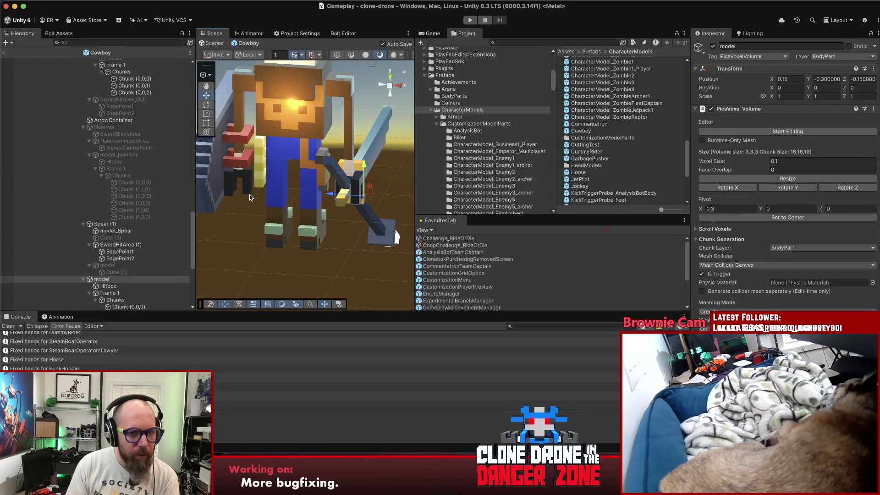
pyautogui.click(275, 285)
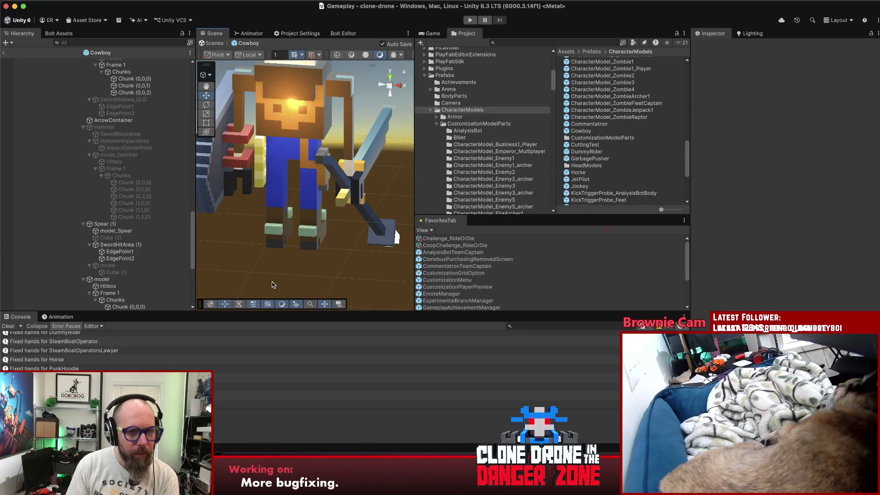
pyautogui.moveTo(321, 260); pyautogui.dragTo(325, 148)
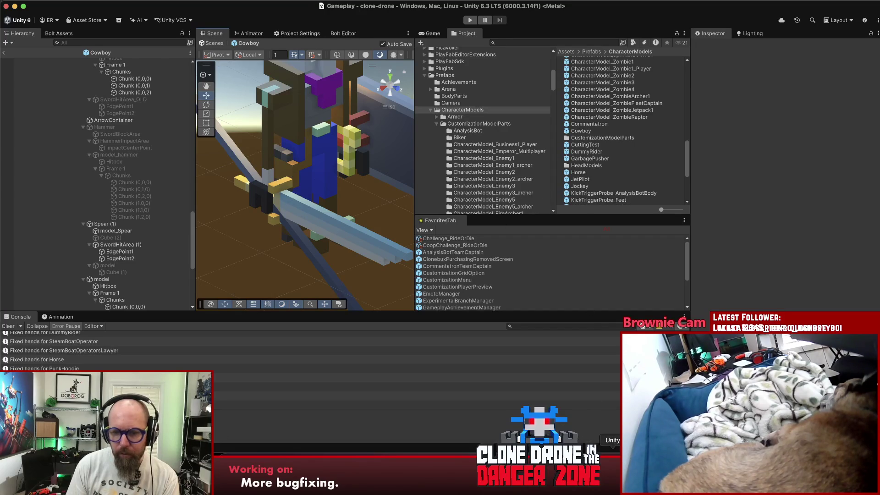
pyautogui.click(504, 481)
pyautogui.click(426, 224)
pyautogui.scroll(-2, 428, 235)
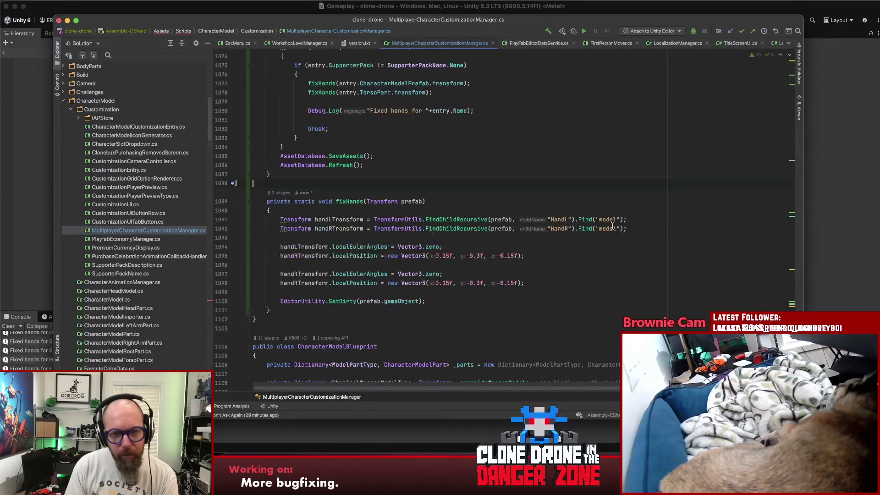
pyautogui.click(657, 230)
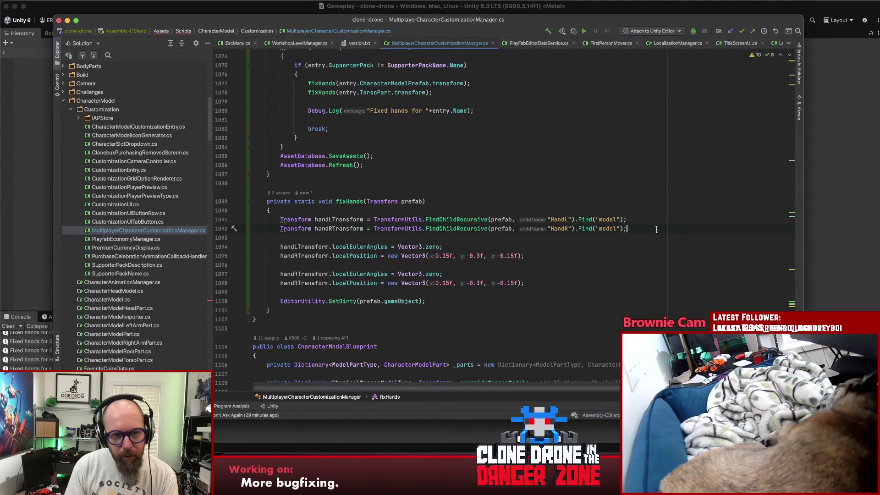
pyautogui.click(294, 273)
pyautogui.click(314, 283)
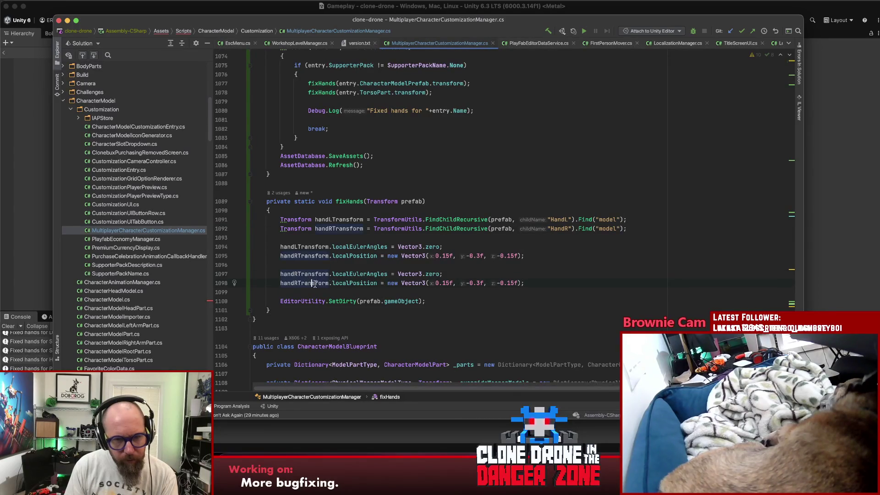
pyautogui.click(434, 283)
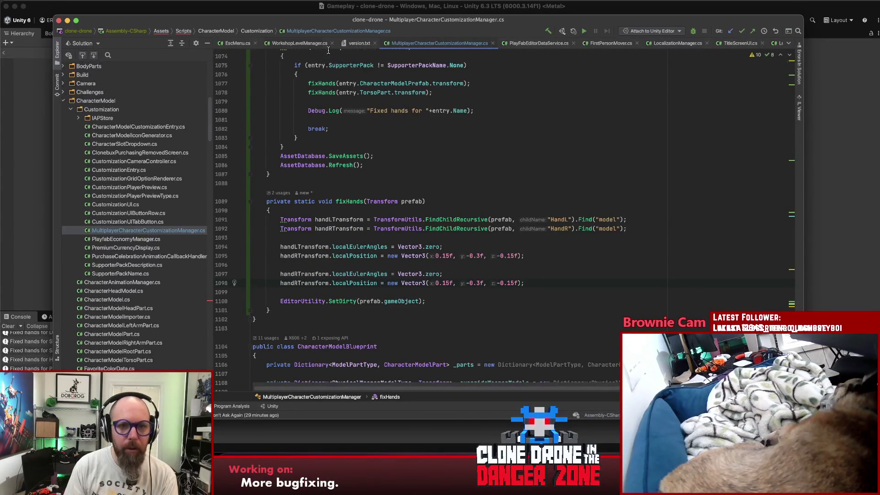
pyautogui.moveTo(332, 24)
pyautogui.mouseDown()
pyautogui.moveTo(333, 204)
pyautogui.moveTo(337, 101)
pyautogui.mouseUp()
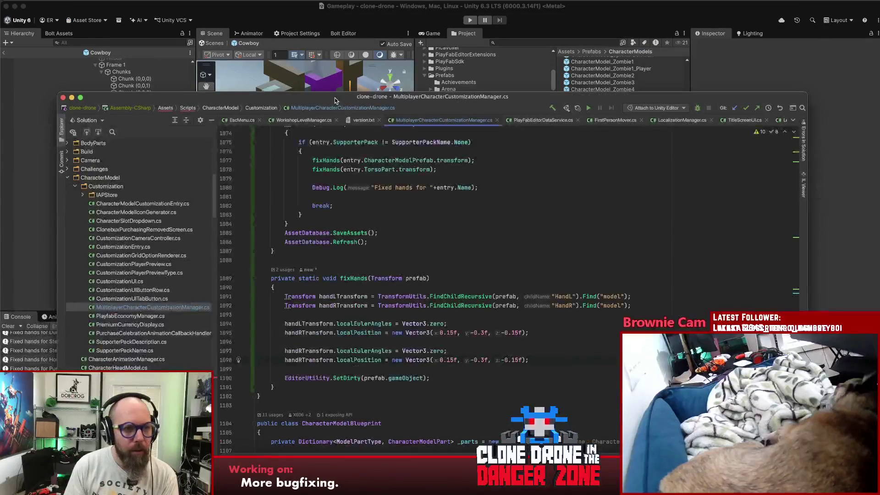
# Step: Check the position values of the Cowboy's hand model objects, orbiting around the model
pyautogui.click(298, 7)
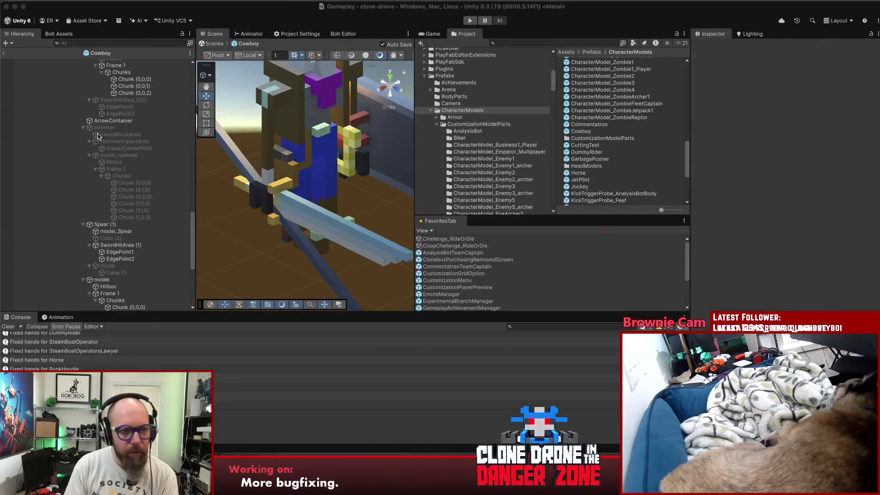
pyautogui.scroll(5, 117, 112)
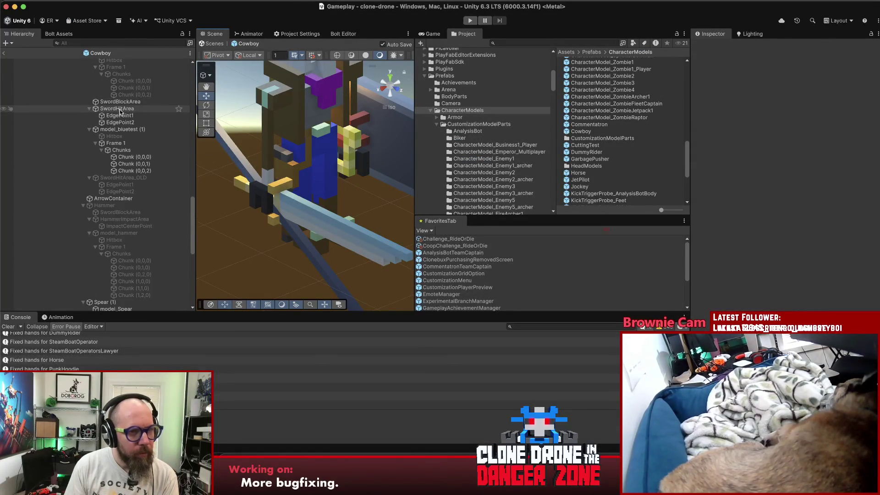
pyautogui.click(255, 194)
pyautogui.click(112, 280)
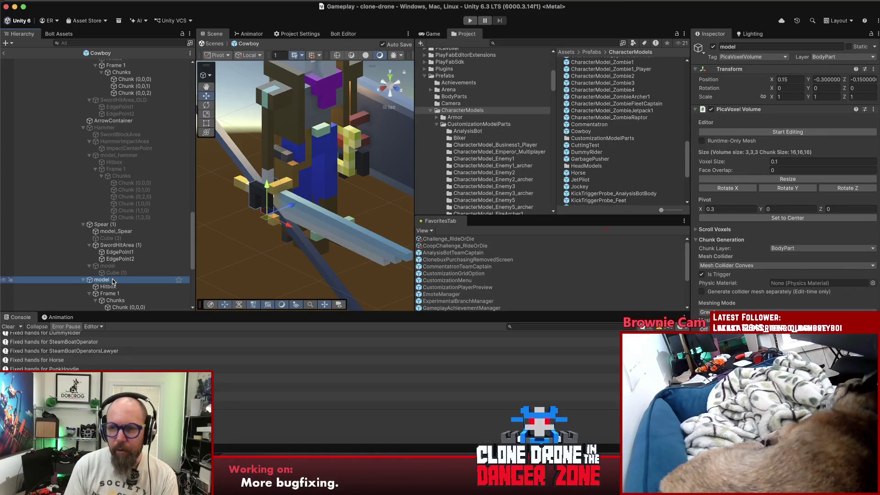
pyautogui.scroll(5, 117, 184)
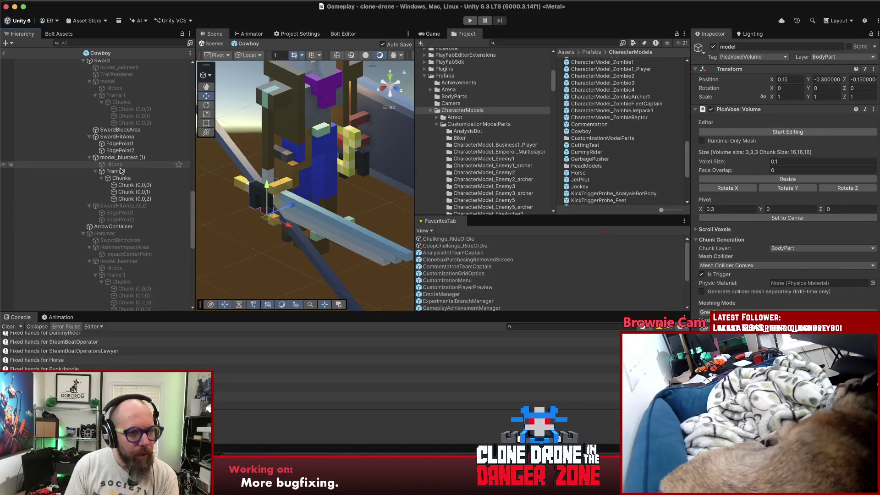
pyautogui.click(134, 185)
pyautogui.scroll(7, 120, 206)
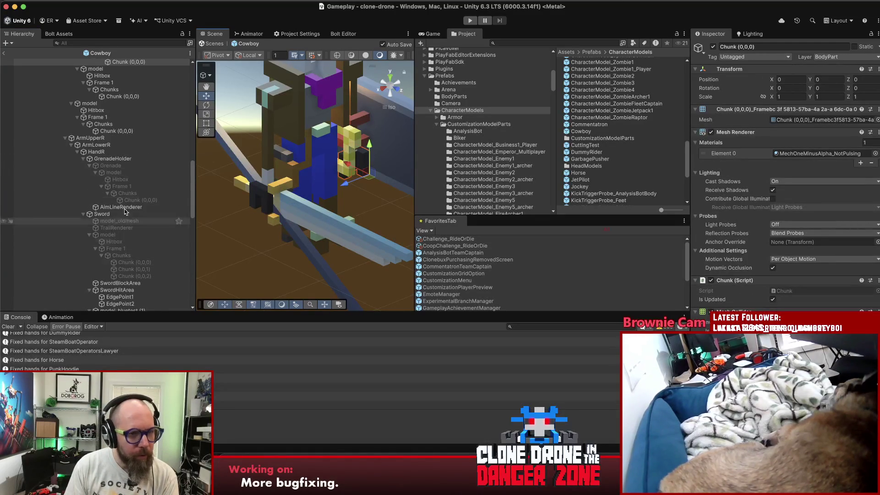
pyautogui.scroll(3, 110, 138)
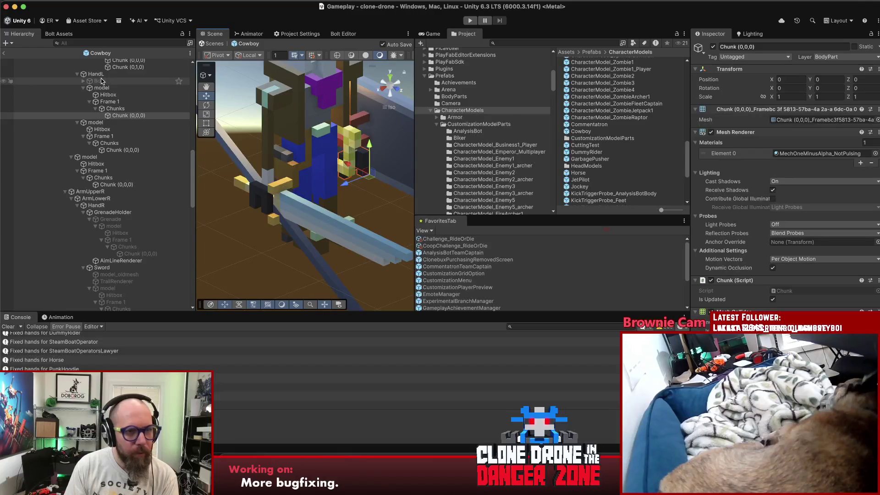
pyautogui.click(103, 88)
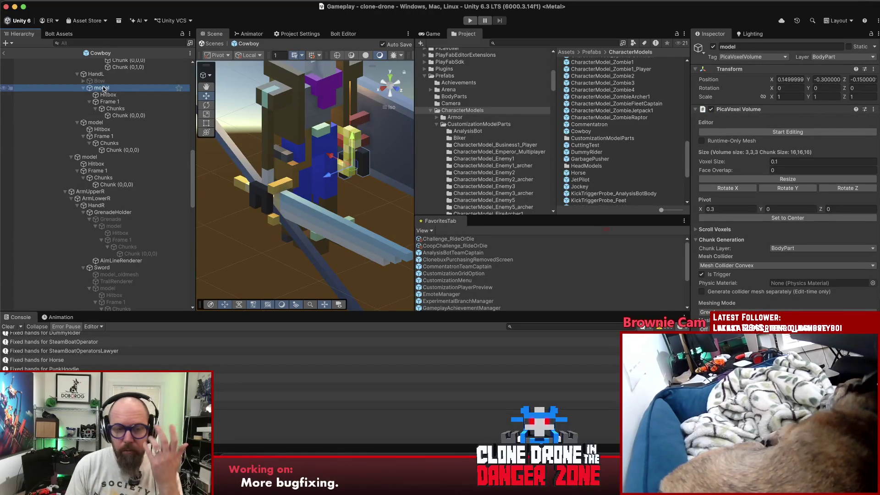
pyautogui.click(400, 230)
pyautogui.moveTo(400, 230)
pyautogui.mouseDown()
pyautogui.moveTo(361, 218)
pyautogui.moveTo(391, 159)
pyautogui.mouseUp()
pyautogui.scroll(-2, 303, 185)
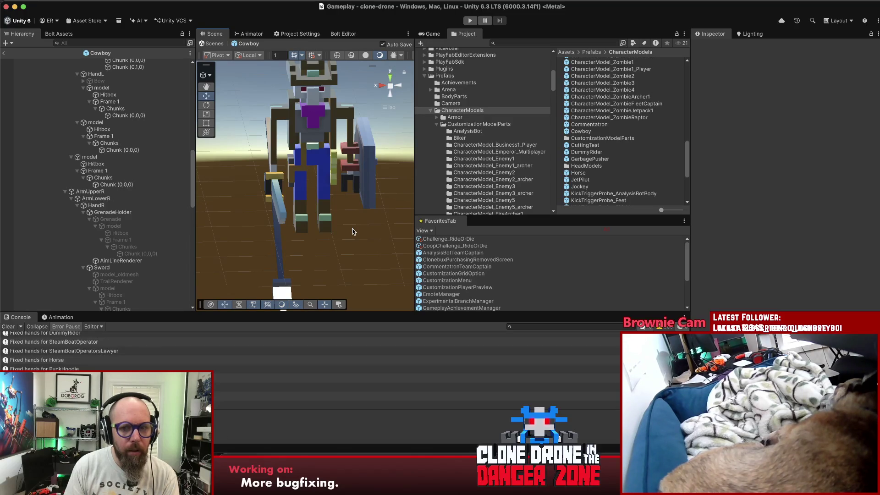
# Step: Leave the Cowboy prefab for the main scene and save the project
pyautogui.click(4, 53)
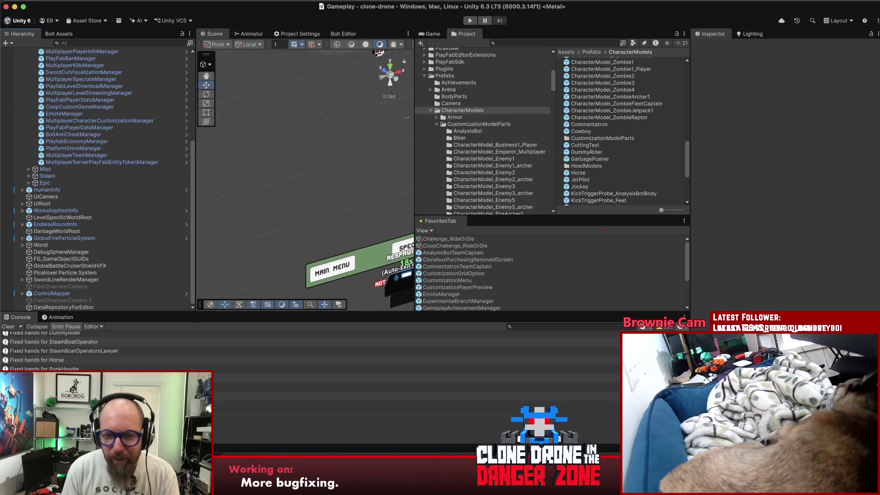
pyautogui.click(51, 1)
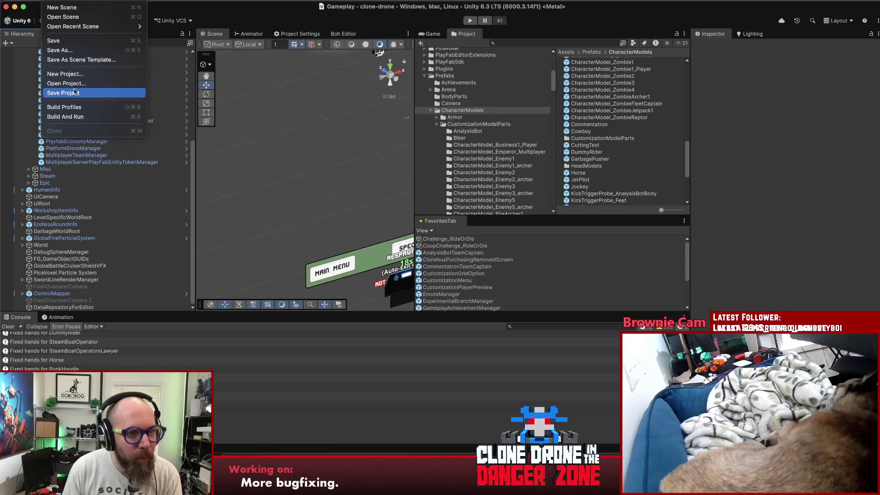
pyautogui.click(92, 90)
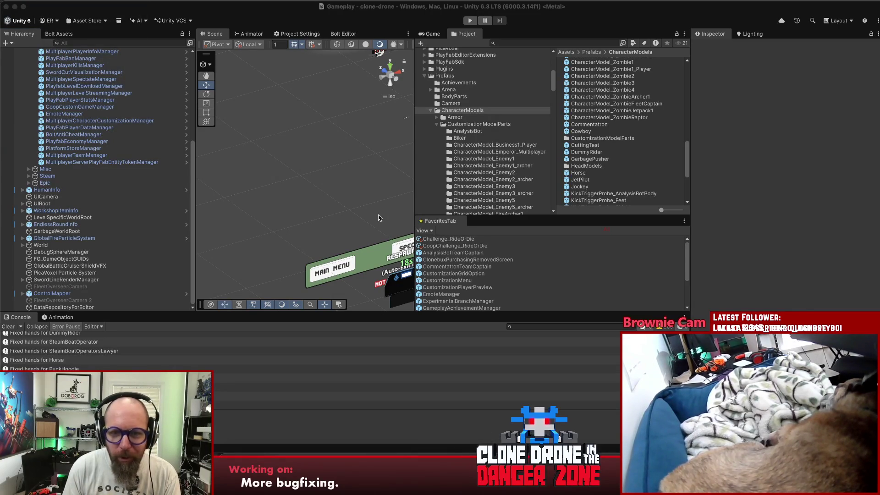
pyautogui.press('Down')
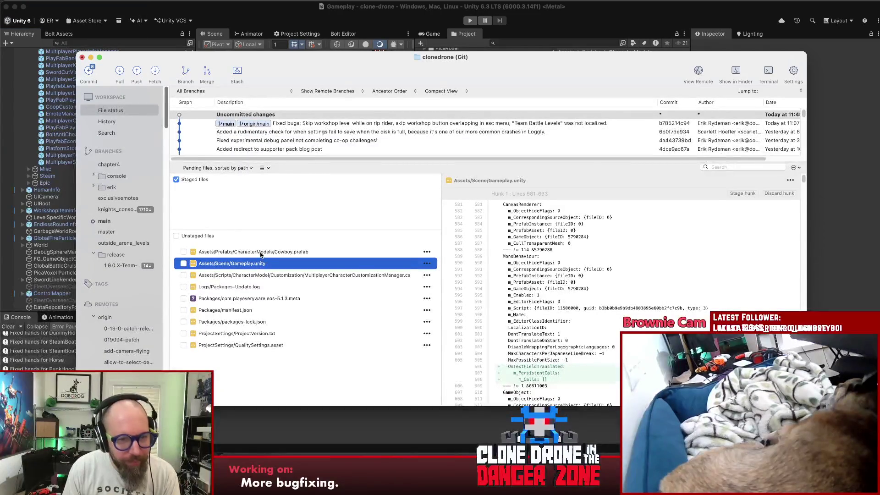
# Step: Reset Cowboy.prefab's changes in Fork, confirm the discard, and return to Unity
pyautogui.click(259, 253)
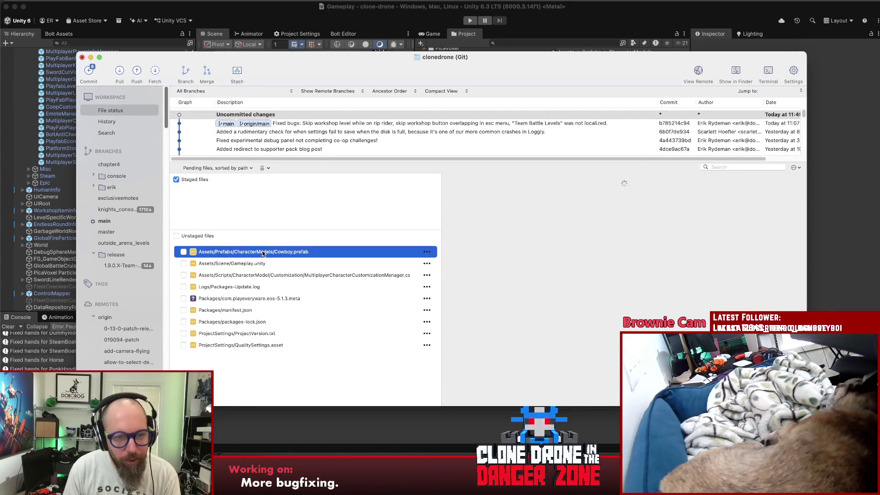
pyautogui.rightClick(260, 253)
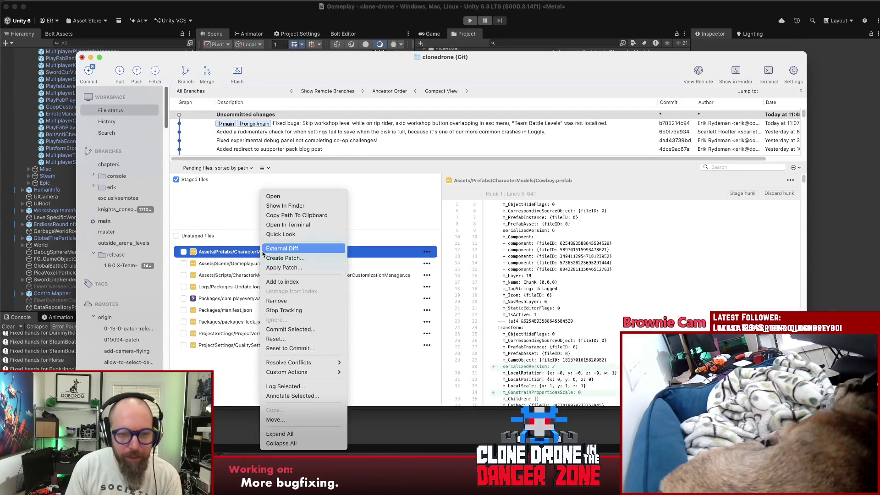
pyautogui.click(296, 339)
pyautogui.click(466, 185)
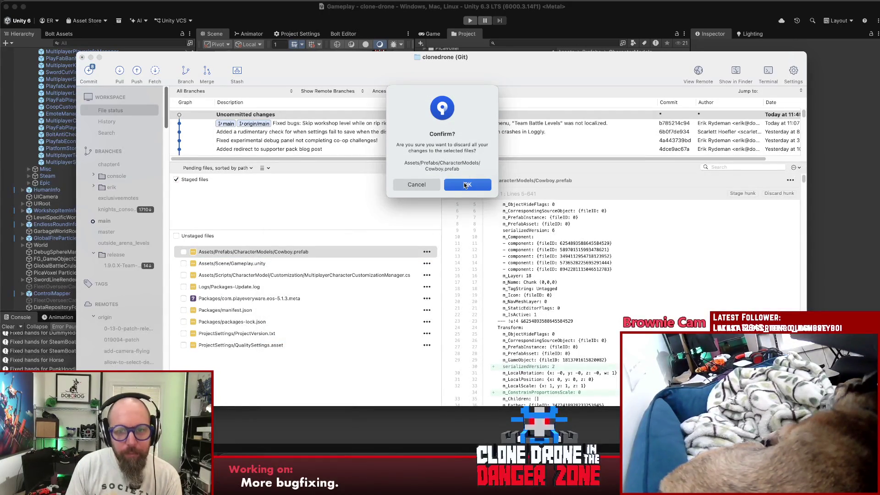
pyautogui.press('Return')
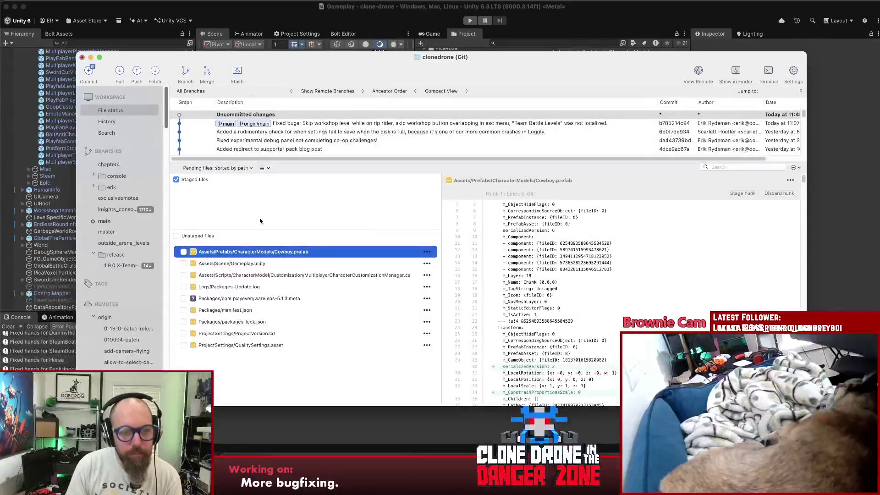
pyautogui.click(822, 216)
# Step: Rerun Fix Hands For All New Models on the customization manager, then open and orbit the Cowboy prefab
pyautogui.click(93, 120)
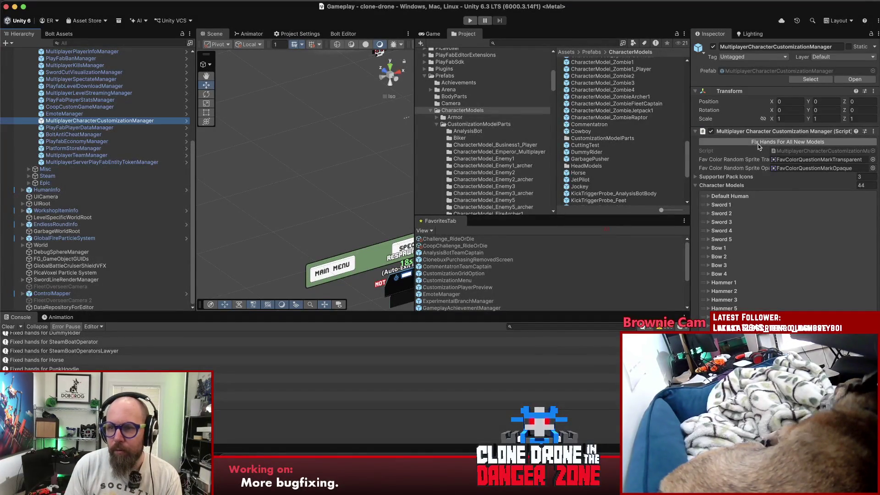
pyautogui.click(759, 143)
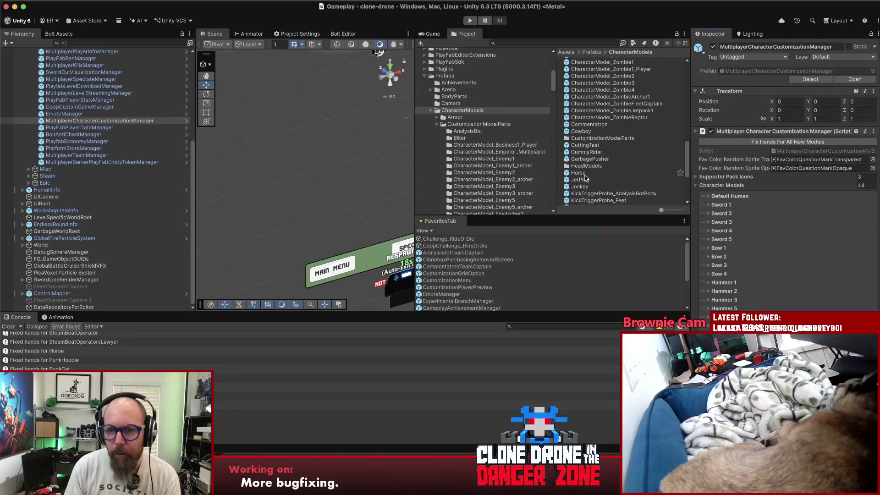
pyautogui.click(590, 132)
pyautogui.click(866, 55)
pyautogui.moveTo(298, 256)
pyautogui.mouseDown()
pyautogui.moveTo(265, 259)
pyautogui.moveTo(535, 257)
pyautogui.moveTo(566, 246)
pyautogui.moveTo(554, 216)
pyautogui.moveTo(404, 237)
pyautogui.mouseUp()
pyautogui.click(273, 192)
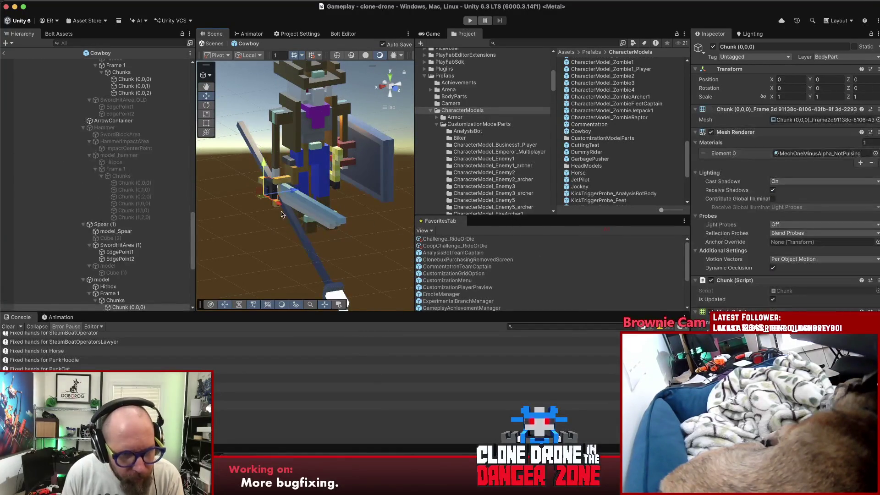
# Step: Select the Cowboy's left hand model and set its Z position to -0.15
pyautogui.click(121, 280)
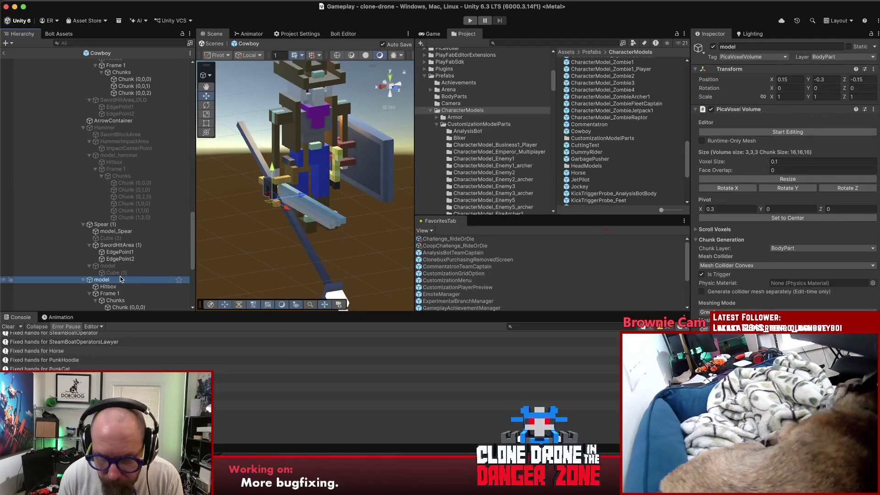
pyautogui.click(335, 190)
pyautogui.click(334, 190)
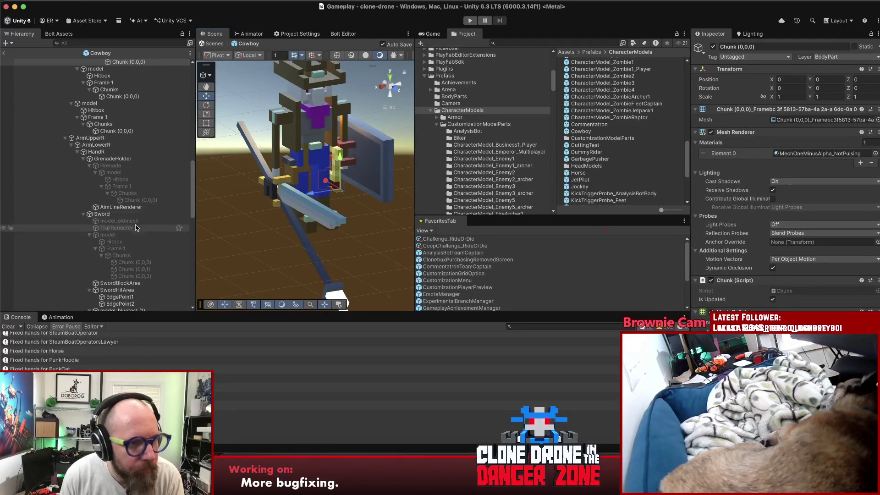
pyautogui.scroll(3, 134, 166)
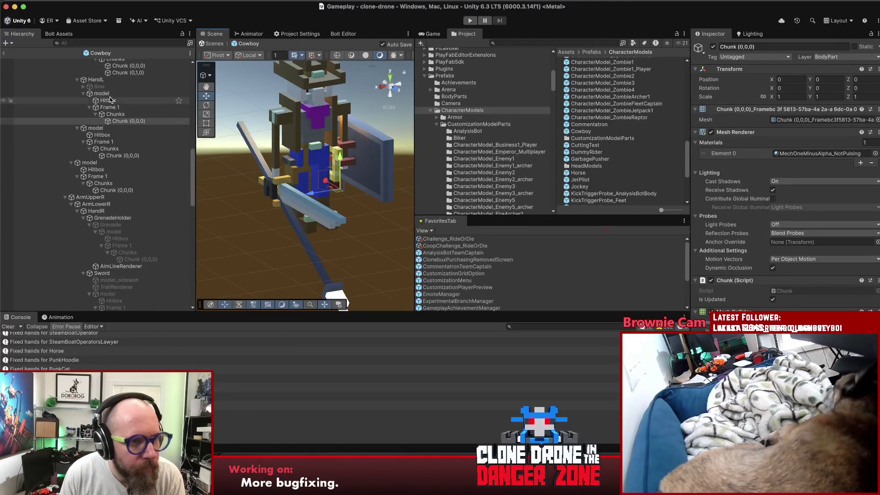
pyautogui.click(109, 94)
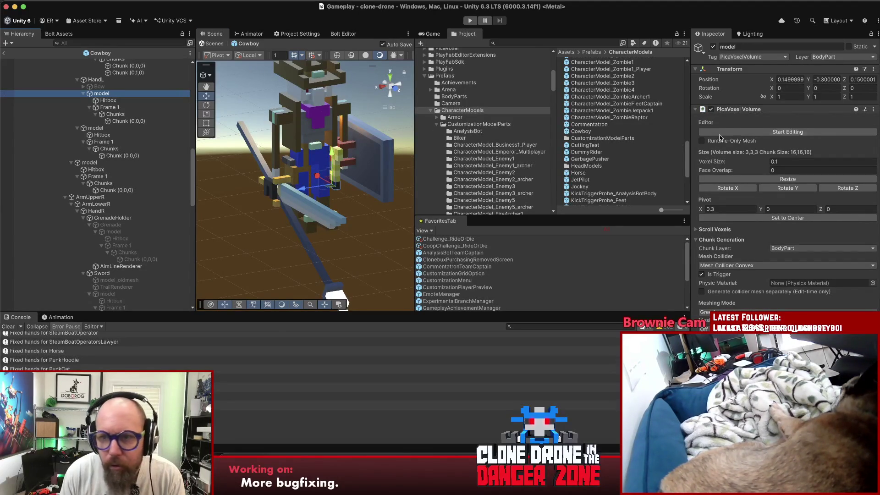
pyautogui.click(853, 79)
pyautogui.write('0.15')
pyautogui.press('Return')
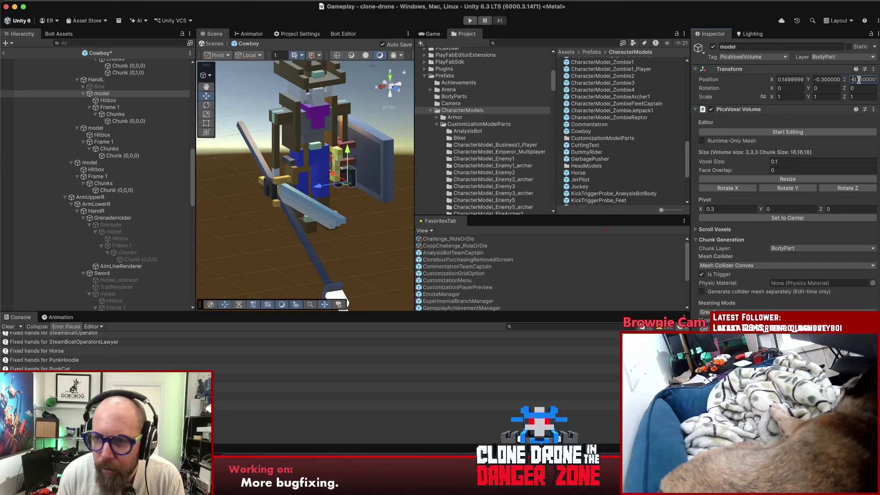
# Step: Reselect the hand's model, view the Cowboy front-on, and switch to Rider's fixHands code
pyautogui.click(95, 80)
pyautogui.press('Down')
pyautogui.press('Down')
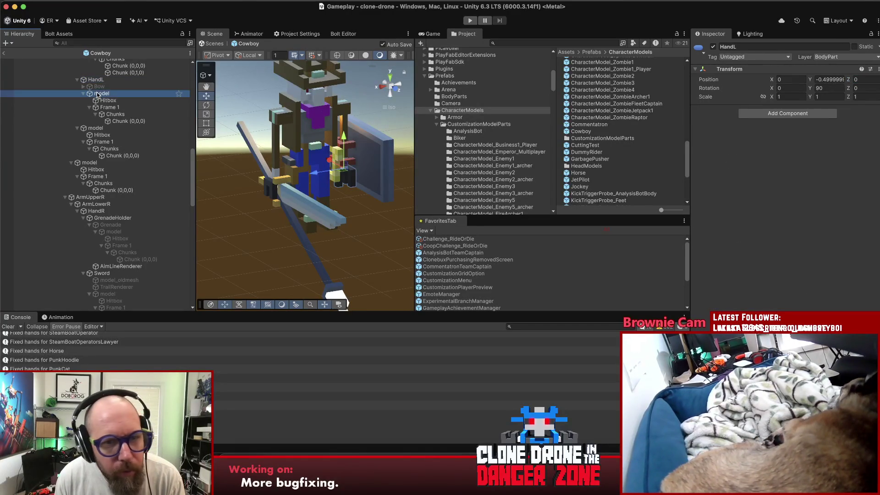
pyautogui.moveTo(319, 192)
pyautogui.mouseDown()
pyautogui.moveTo(265, 143)
pyautogui.moveTo(293, 155)
pyautogui.mouseUp()
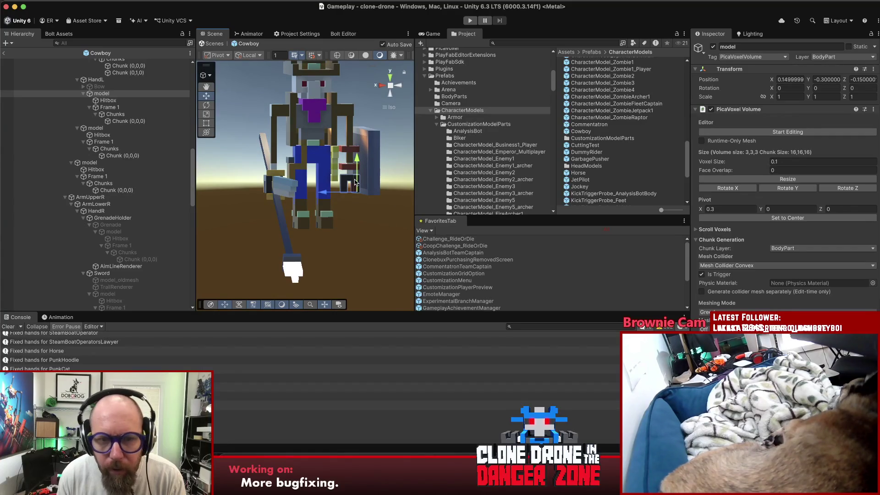
pyautogui.press('super+Tab')
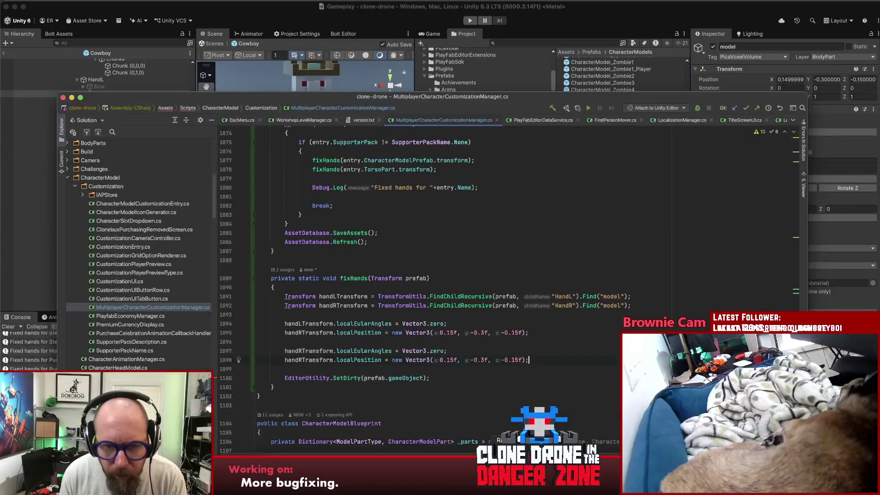
# Step: Change handRTransform to handLTransform on line 1095 of fixHands, then return to Unity
pyautogui.click(474, 317)
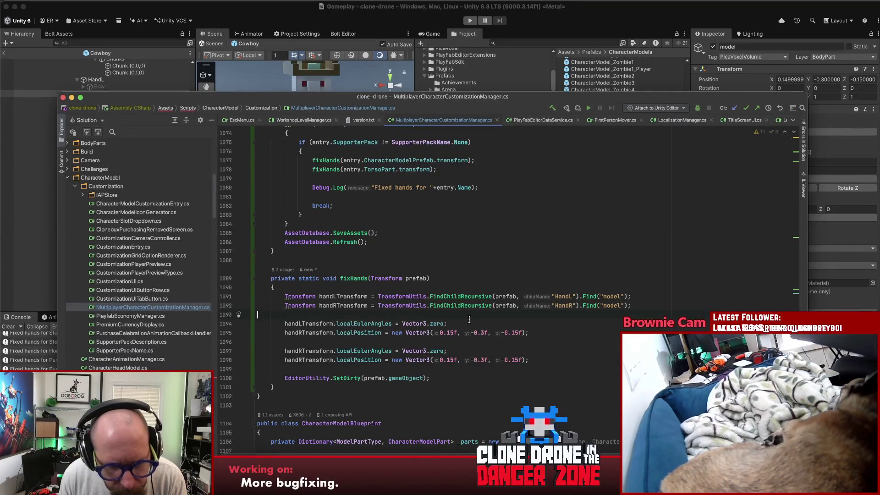
pyautogui.click(299, 333)
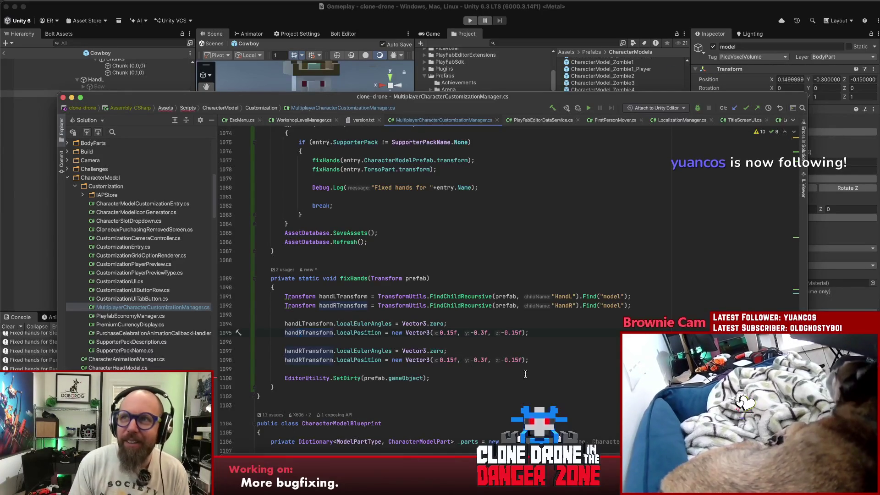
pyautogui.scroll(2, 422, 341)
pyautogui.scroll(4, 422, 341)
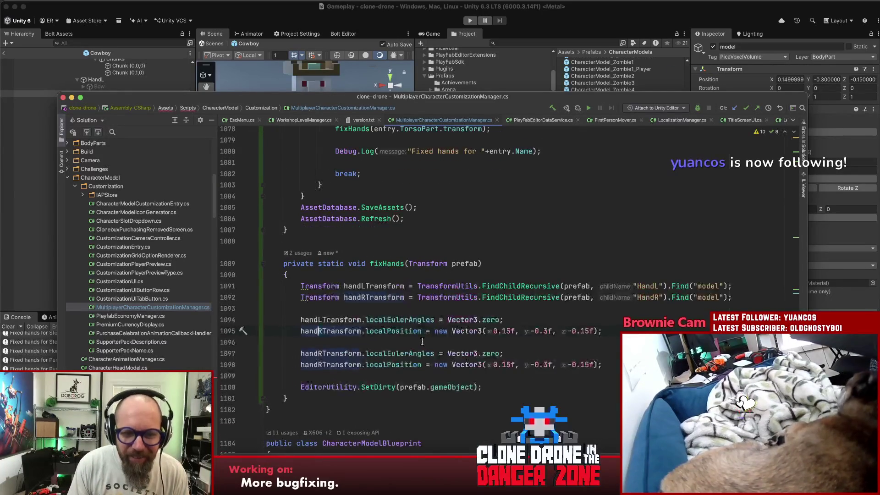
pyautogui.press('Delete')
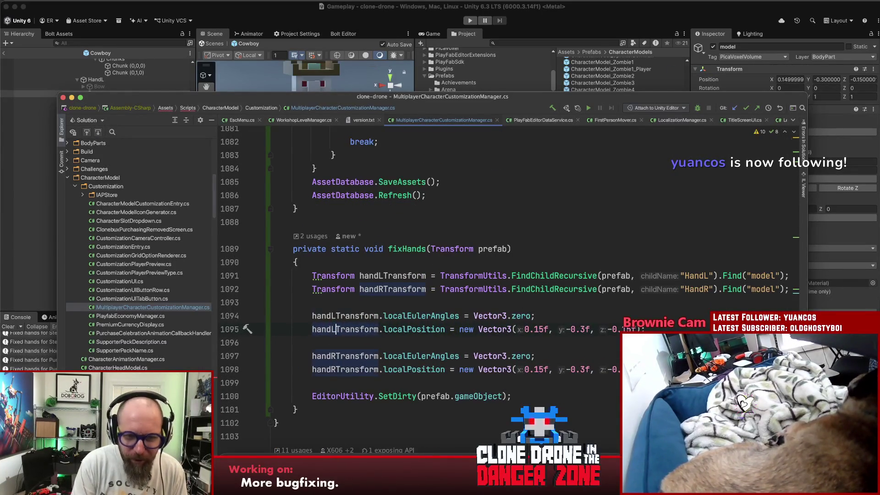
pyautogui.write('L')
pyautogui.click(524, 306)
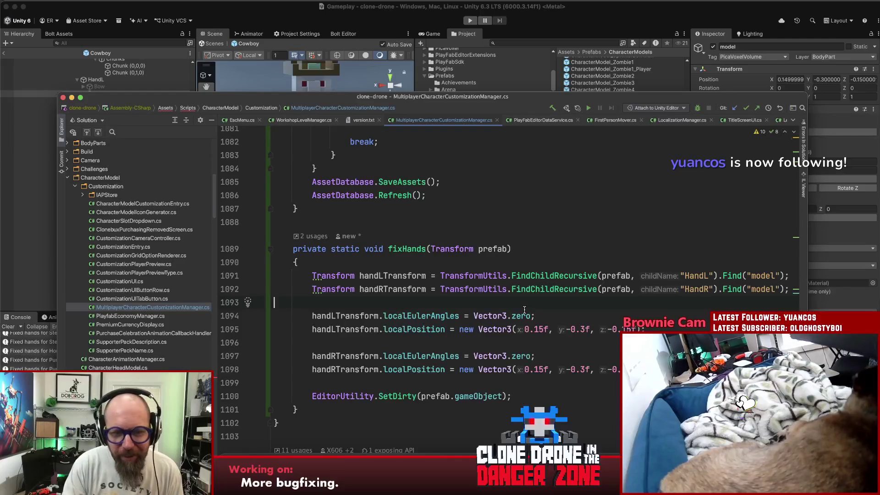
pyautogui.scroll(-5, 527, 307)
pyautogui.scroll(-2, 530, 306)
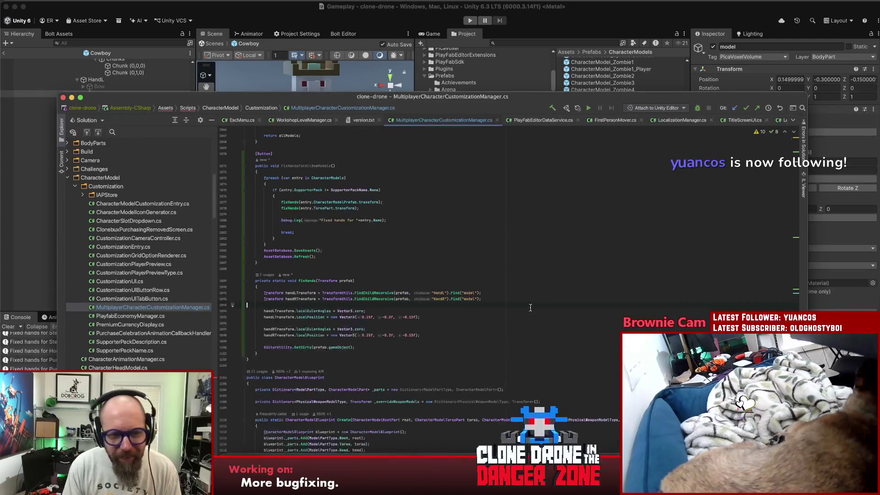
pyautogui.scroll(2, 532, 307)
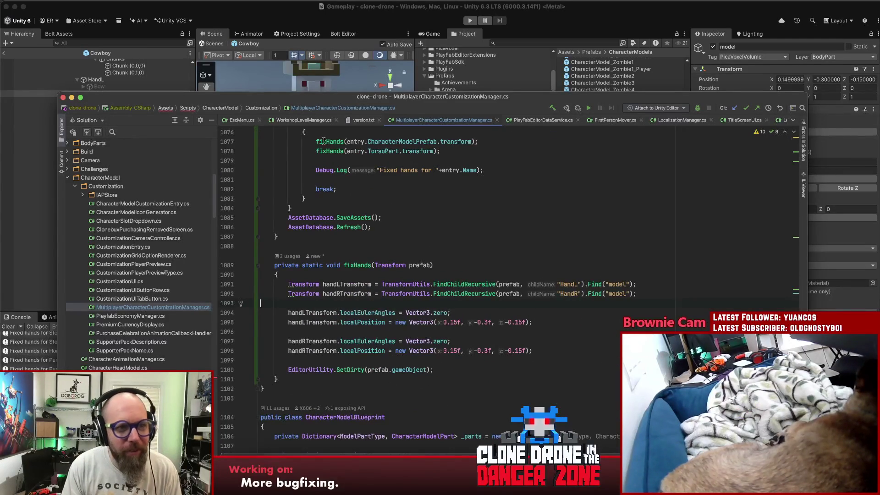
pyautogui.click(241, 8)
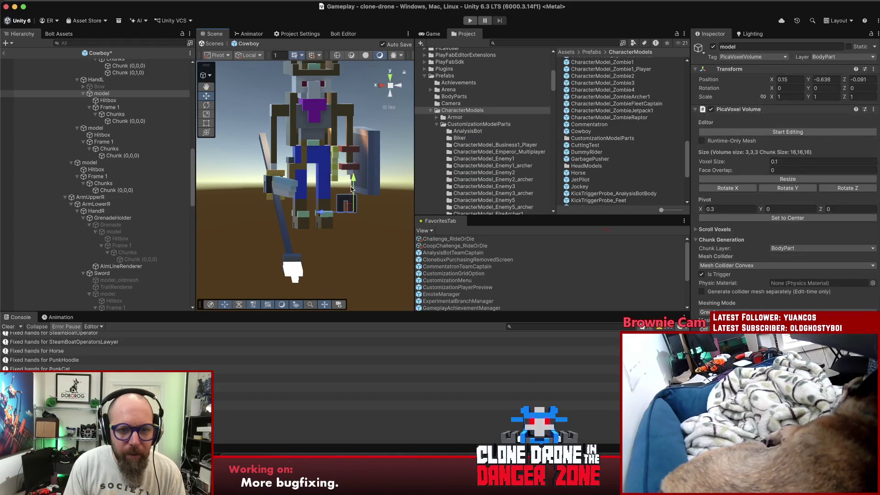
# Step: Exit prefab mode and run Fix Hands For All New Models on MultiplayerCharacterCustomizationManager
pyautogui.write('-50.75')
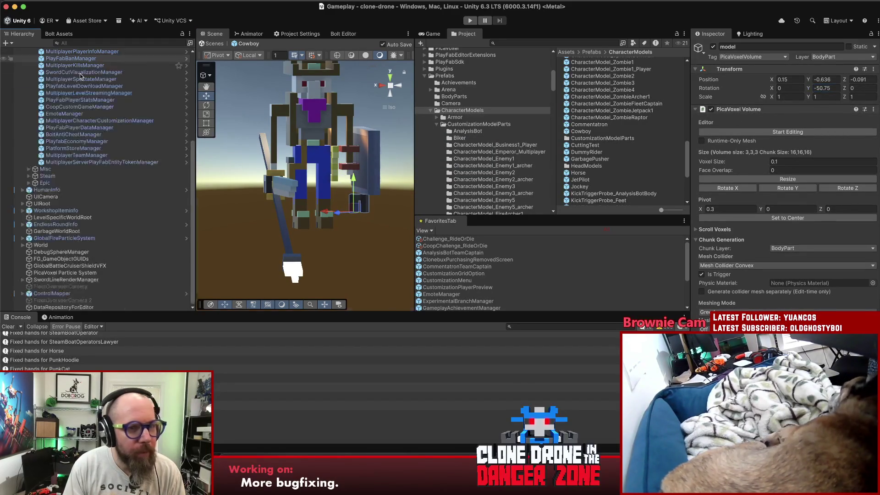
pyautogui.click(4, 53)
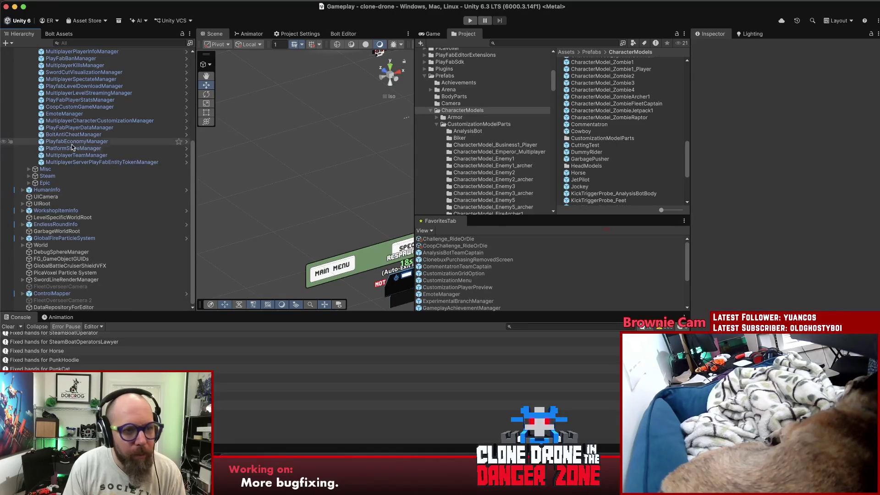
pyautogui.click(82, 114)
pyautogui.click(83, 120)
pyautogui.click(805, 144)
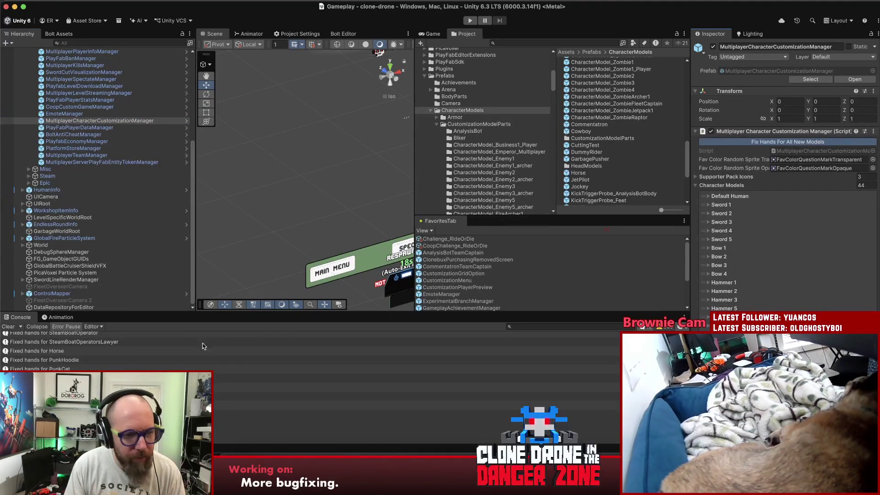
# Step: Open the Cowboy prefab and orbit to inspect its hands from the side
pyautogui.click(577, 125)
pyautogui.doubleClick(575, 132)
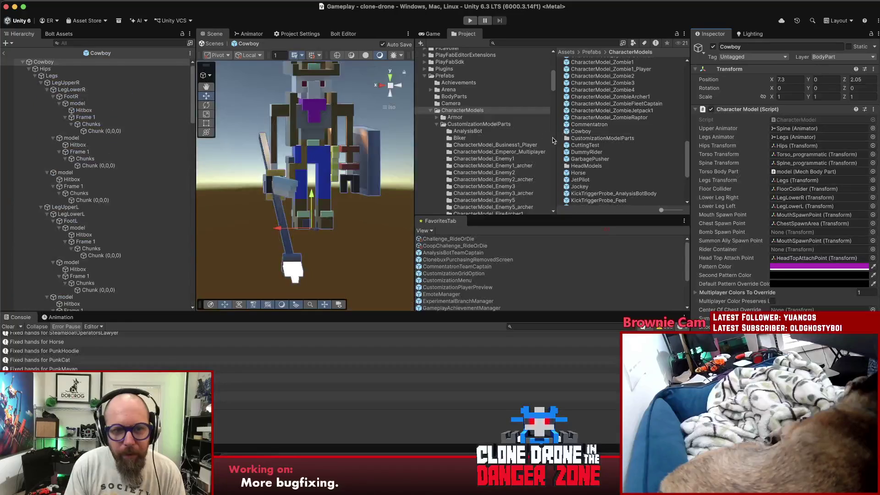
pyautogui.moveTo(370, 218)
pyautogui.mouseDown()
pyautogui.moveTo(489, 167)
pyautogui.moveTo(348, 198)
pyautogui.mouseUp()
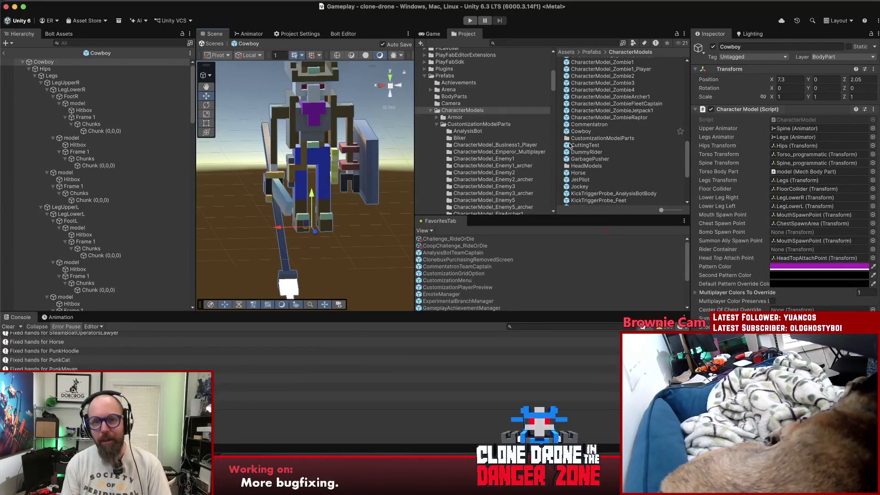
pyautogui.scroll(-6, 474, 160)
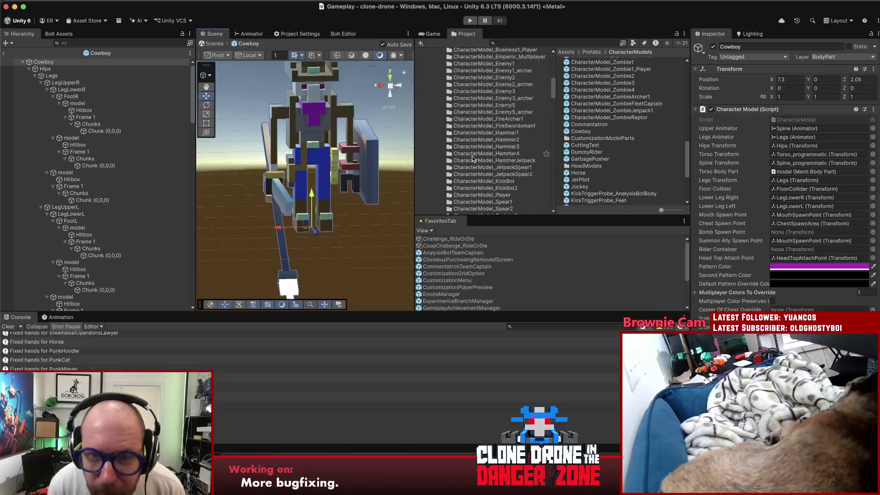
pyautogui.scroll(-4, 475, 161)
# Step: Open the Cowboy_Torso prefab to check its hands, then return to the main scene
pyautogui.click(463, 100)
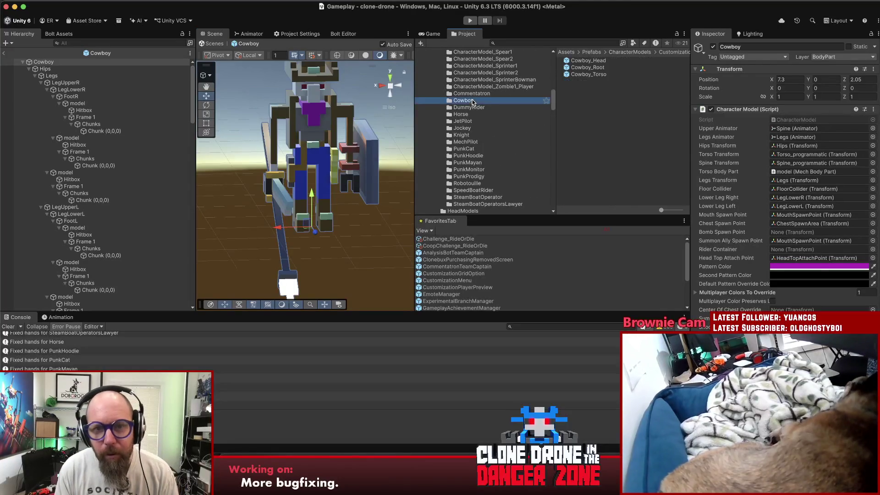
pyautogui.click(601, 74)
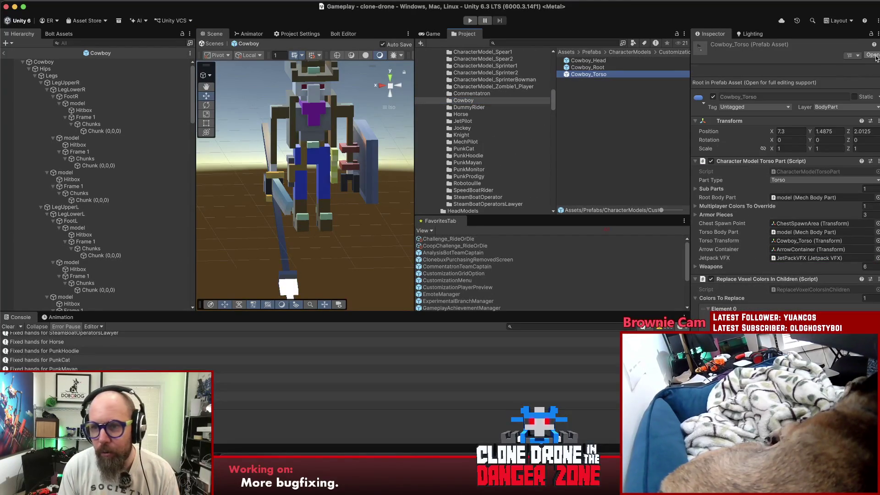
pyautogui.click(873, 55)
pyautogui.scroll(3, 381, 226)
pyautogui.moveTo(381, 226)
pyautogui.mouseDown()
pyautogui.moveTo(402, 210)
pyautogui.moveTo(362, 243)
pyautogui.mouseUp()
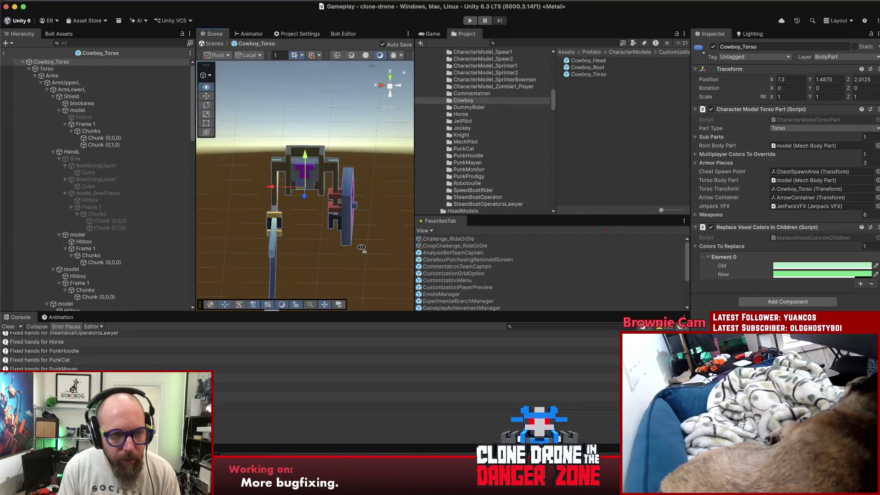
pyautogui.click(3, 53)
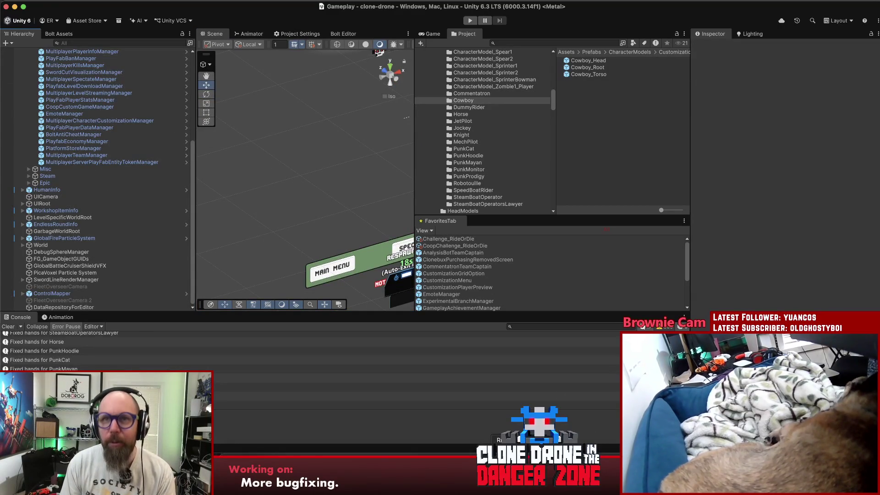
# Step: Delete the 'break;' line and the blank line above it in FixHandsForAllNewModels, then return to Unity
pyautogui.press('super+Tab')
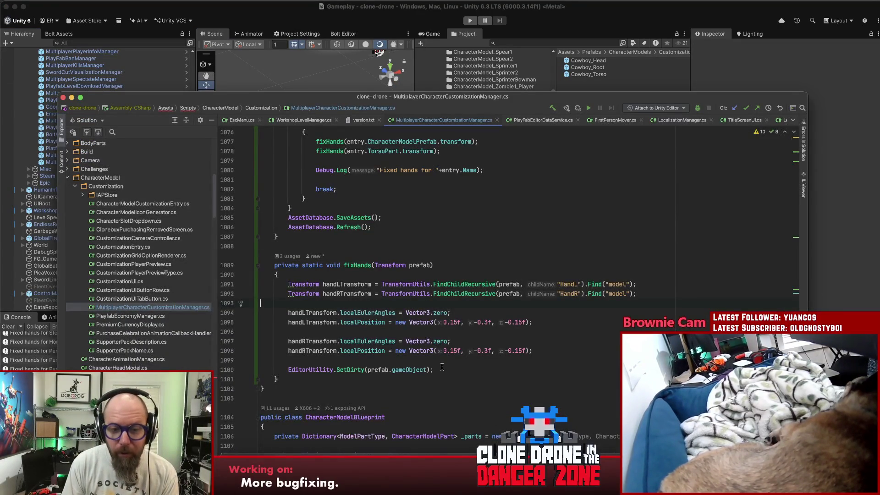
pyautogui.scroll(3, 335, 278)
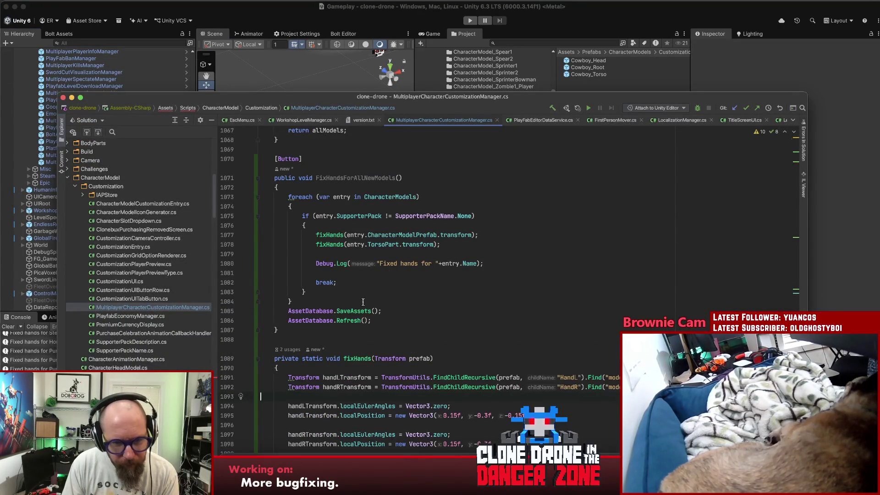
pyautogui.press('super+shift+Left')
pyautogui.press('BackSpace')
pyautogui.press('BackSpace')
pyautogui.press('BackSpace')
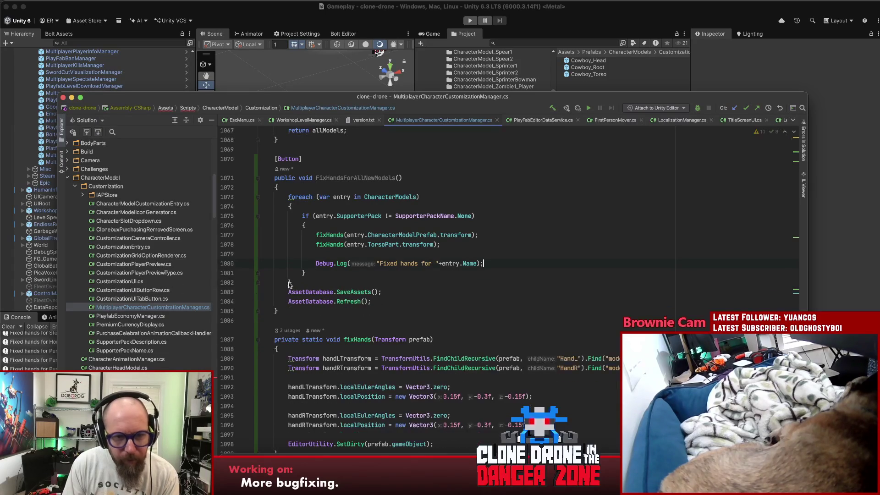
pyautogui.click(872, 219)
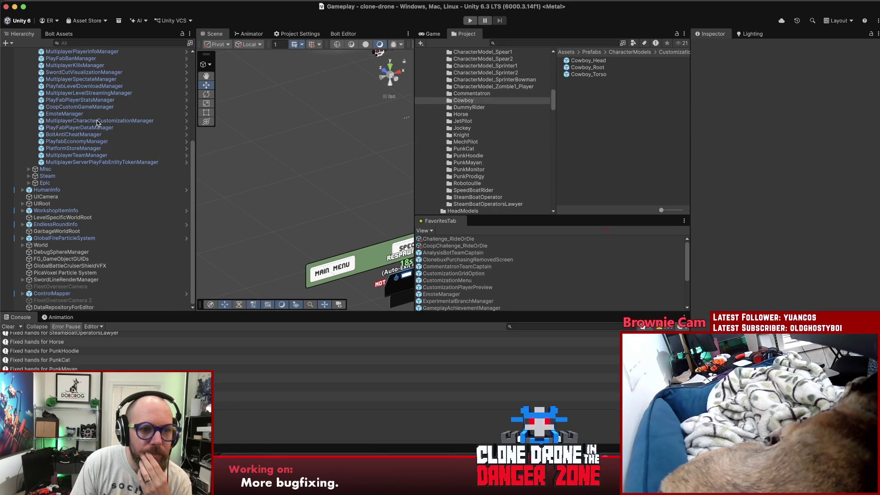
# Step: Run Fix Hands For All New Models on MultiplayerCharacterCustomizationManager and review the per-model console logs
pyautogui.click(98, 121)
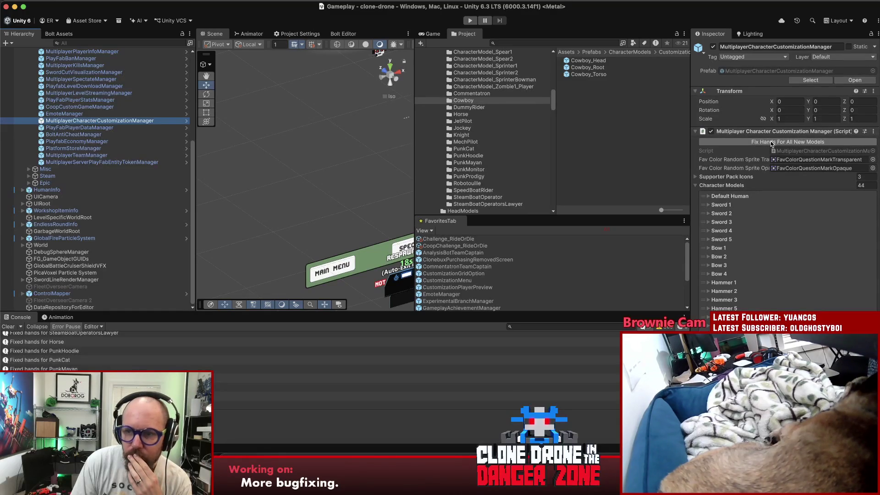
pyautogui.click(771, 143)
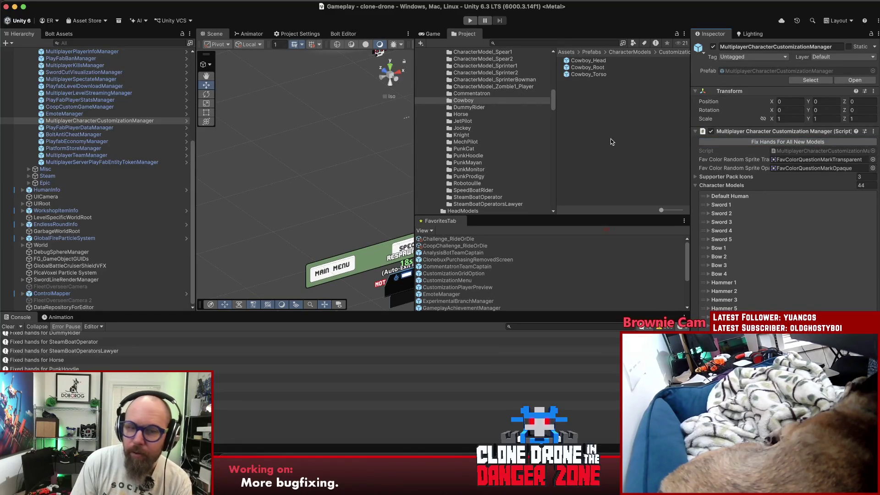
pyautogui.scroll(5, 92, 351)
pyautogui.scroll(-5, 92, 351)
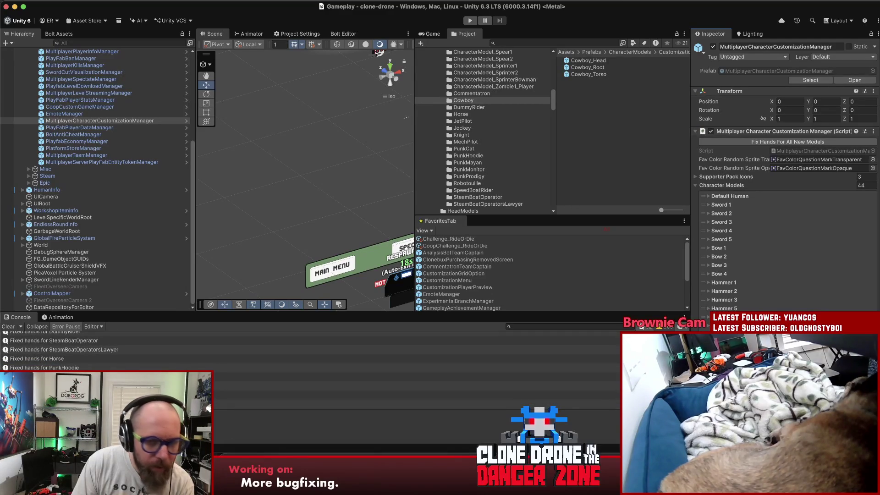
pyautogui.click(599, 106)
# Step: Open the Knight_Torso prefab and view it front-on to check its hands
pyautogui.click(480, 133)
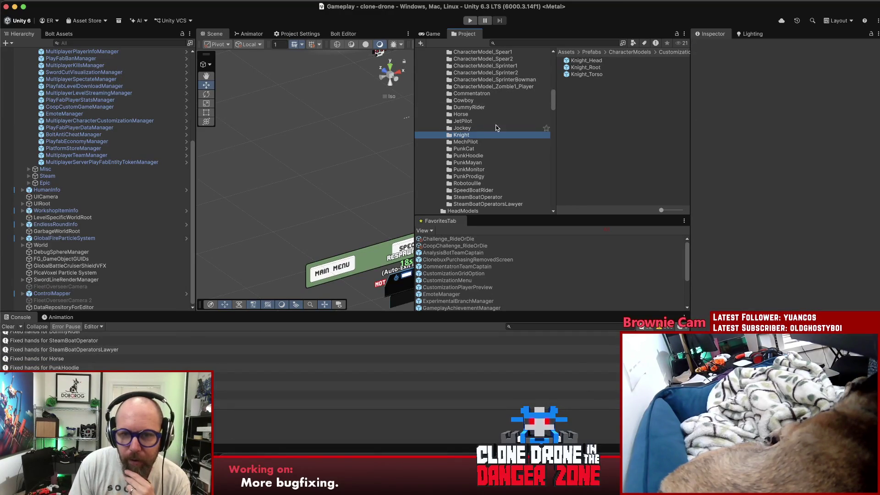
pyautogui.click(598, 74)
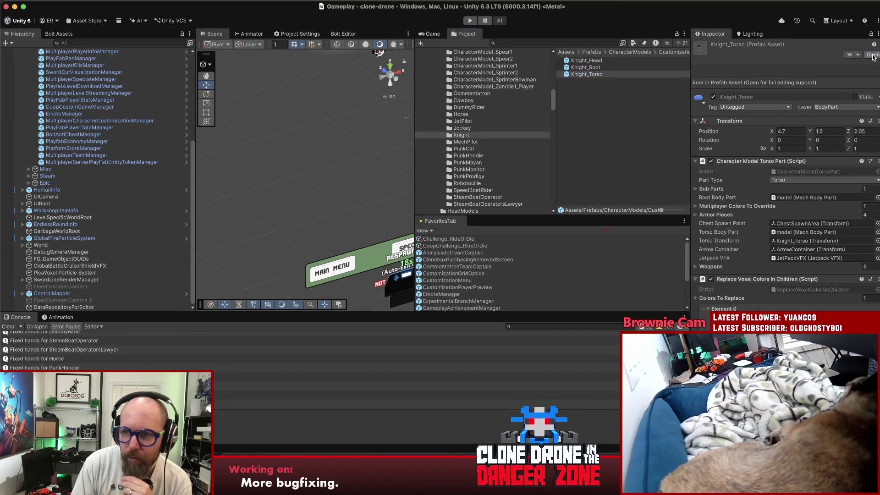
pyautogui.click(871, 55)
pyautogui.moveTo(321, 253)
pyautogui.mouseDown()
pyautogui.moveTo(330, 256)
pyautogui.moveTo(3, 284)
pyautogui.moveTo(45, 266)
pyautogui.mouseUp()
pyautogui.moveTo(293, 192); pyautogui.dragTo(281, 181)
# Step: Open the PunkMayan_Torso prefab, orbit to check its hands, and return to the main scene
pyautogui.click(489, 162)
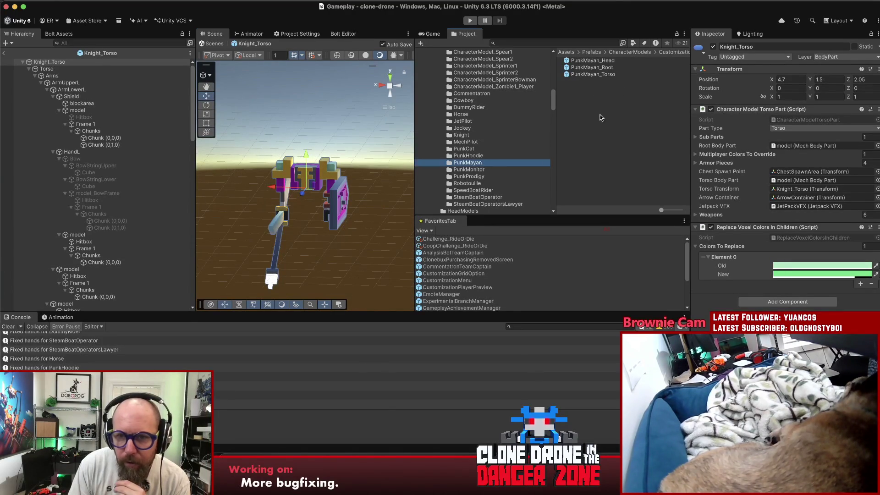
pyautogui.click(606, 75)
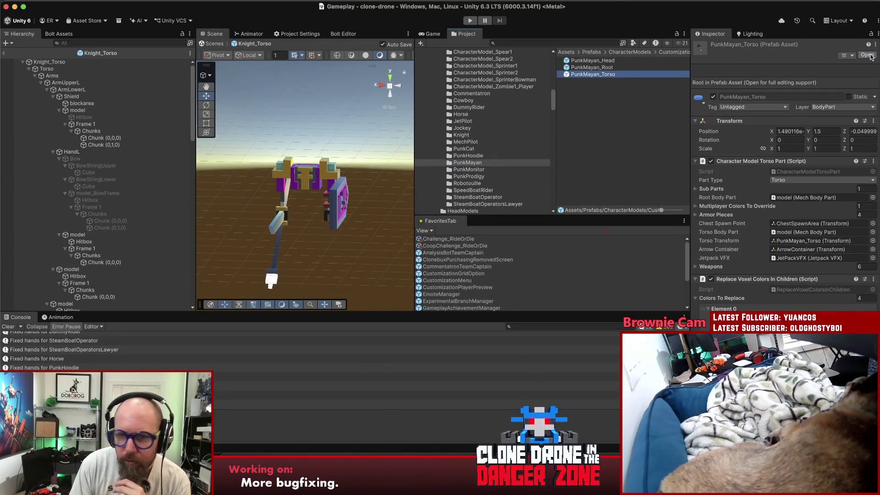
pyautogui.click(868, 55)
pyautogui.moveTo(304, 239)
pyautogui.mouseDown()
pyautogui.moveTo(304, 256)
pyautogui.moveTo(335, 185)
pyautogui.moveTo(353, 230)
pyautogui.moveTo(340, 253)
pyautogui.mouseUp()
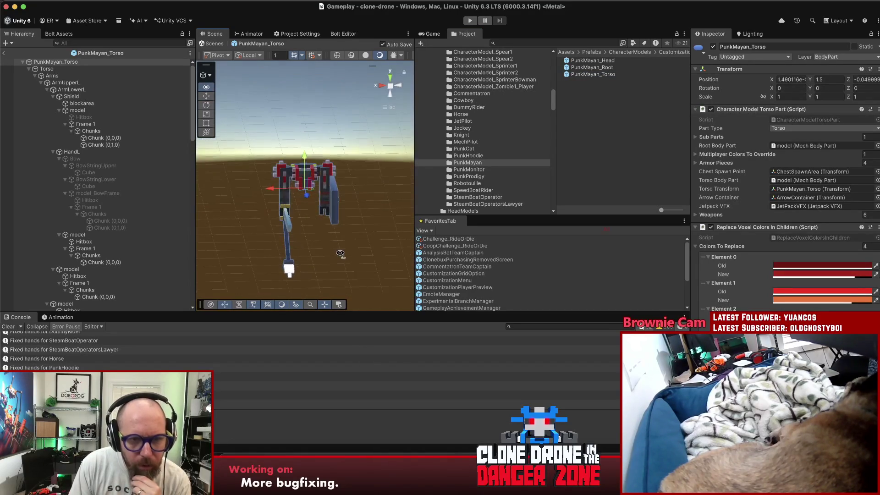
pyautogui.click(4, 53)
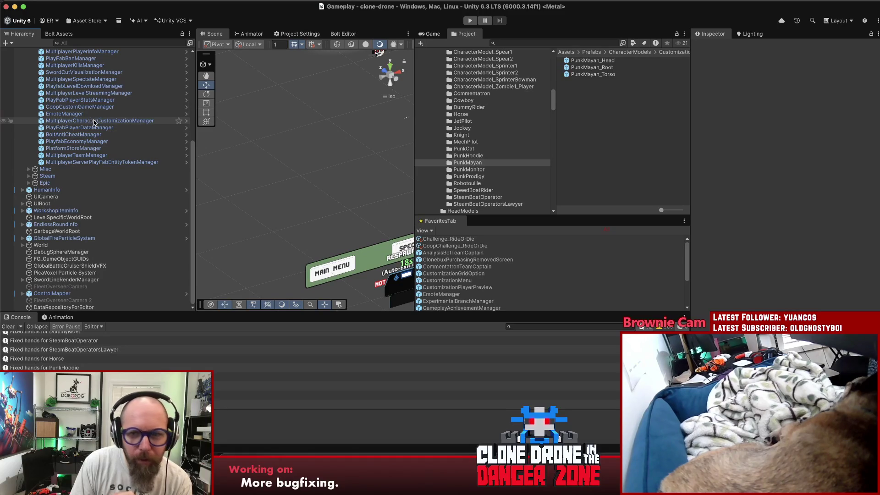
# Step: Open Commentatron_Torso, check its hands from behind, then return and select the customization manager
pyautogui.click(472, 94)
pyautogui.click(591, 75)
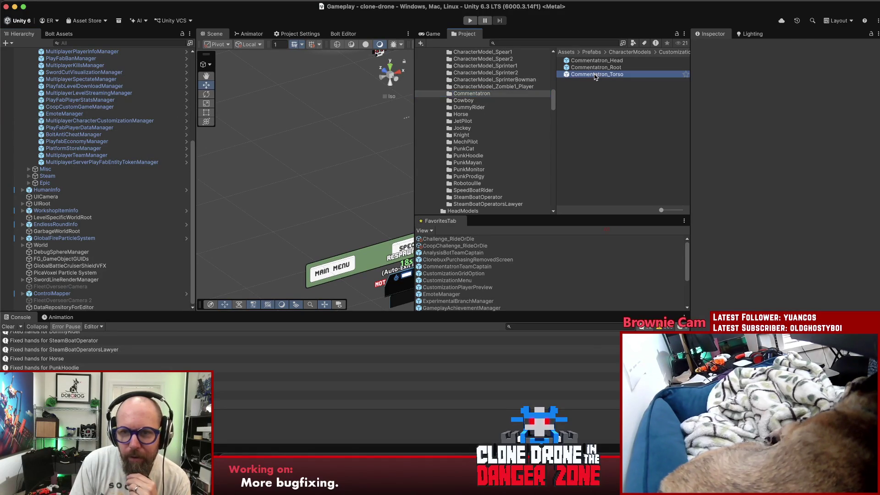
pyautogui.click(872, 55)
pyautogui.scroll(5, 344, 254)
pyautogui.moveTo(345, 255)
pyautogui.mouseDown()
pyautogui.moveTo(619, 185)
pyautogui.moveTo(673, 215)
pyautogui.moveTo(645, 223)
pyautogui.moveTo(643, 193)
pyautogui.mouseUp()
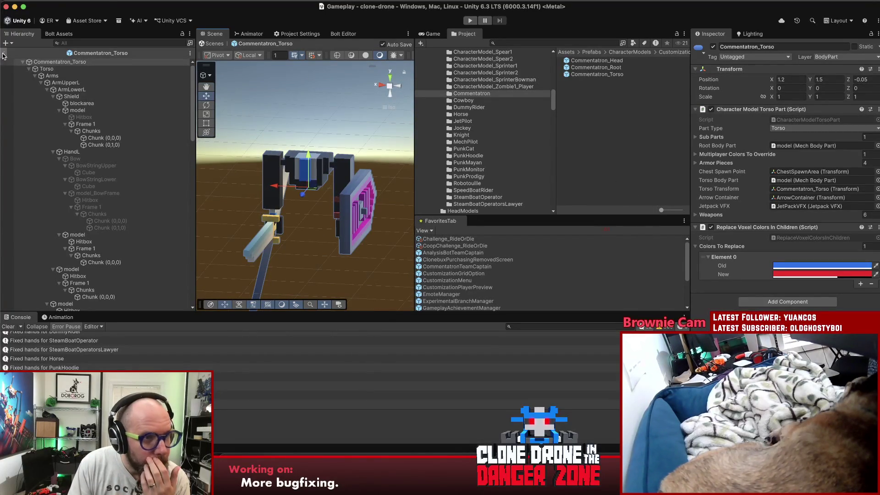
pyautogui.click(4, 53)
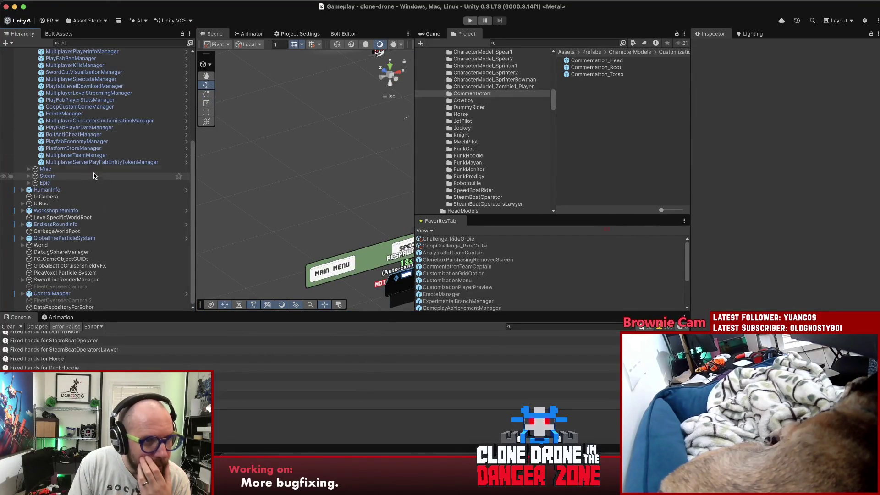
pyautogui.click(98, 121)
# Step: Scroll the manager's character model list to review the AnalysisBot and Commentatron entries
pyautogui.scroll(-15, 762, 258)
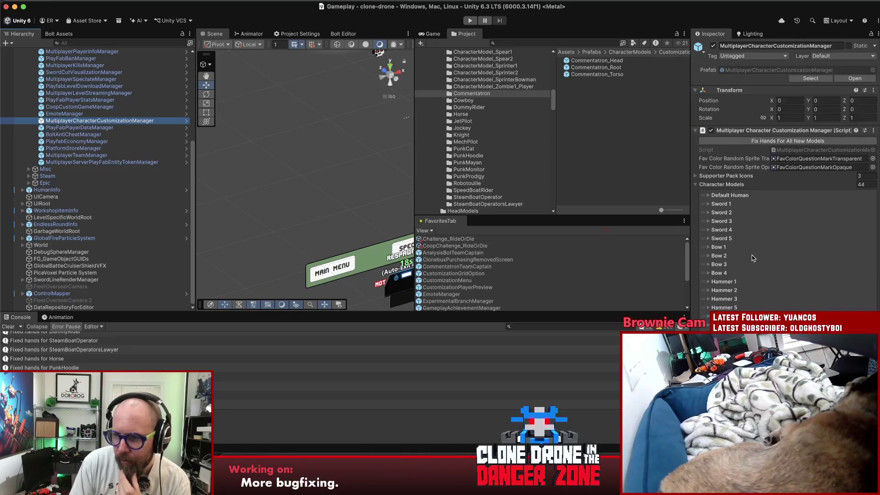
pyautogui.scroll(-10, 762, 258)
pyautogui.scroll(6, 759, 261)
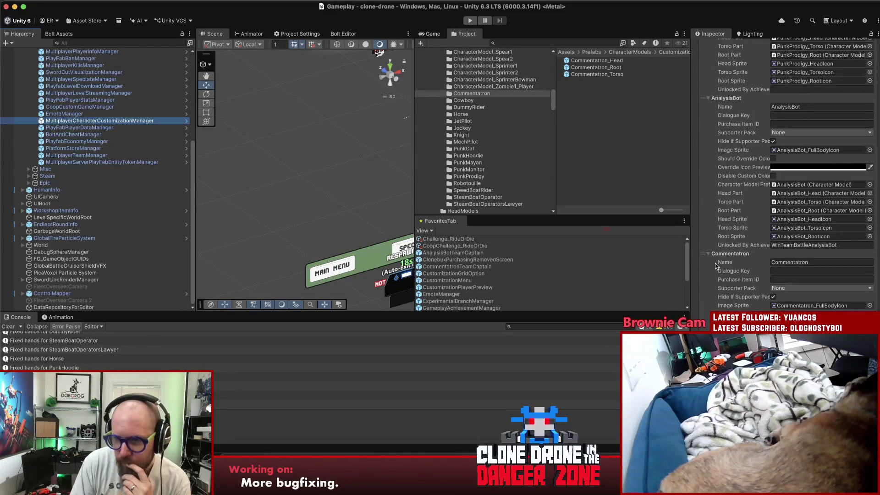
pyautogui.click(825, 107)
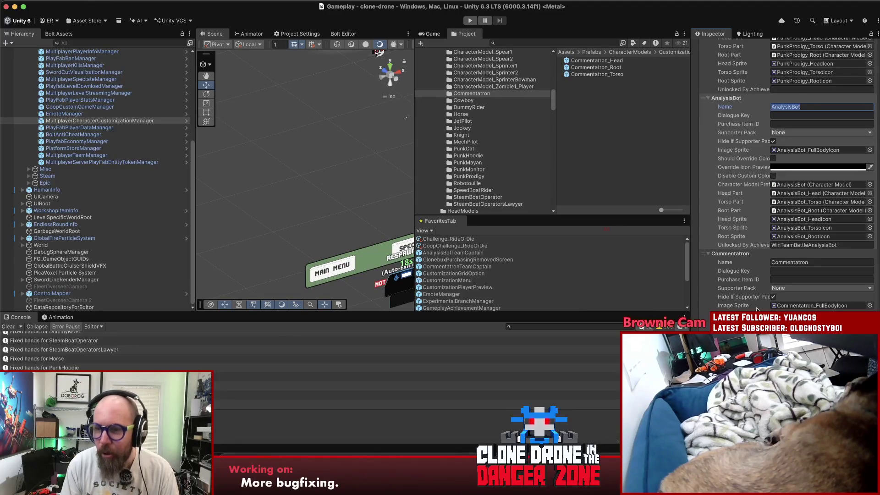
pyautogui.scroll(10, 786, 176)
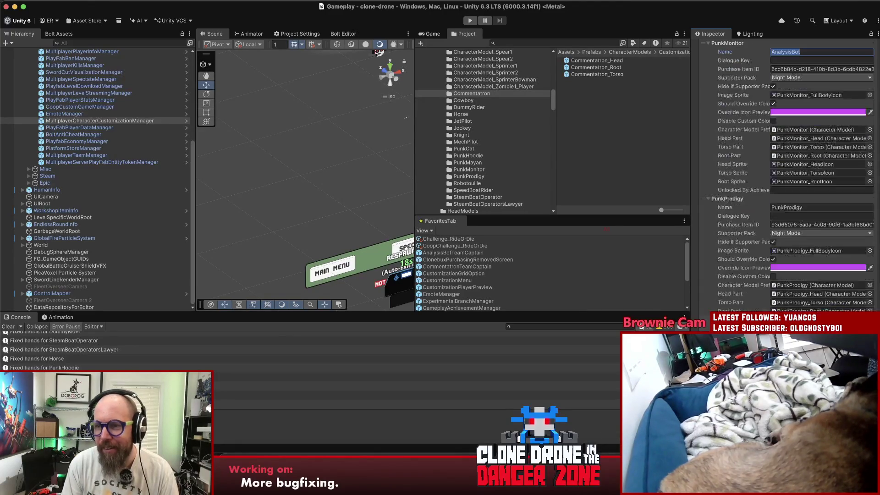
pyautogui.scroll(-10, 786, 176)
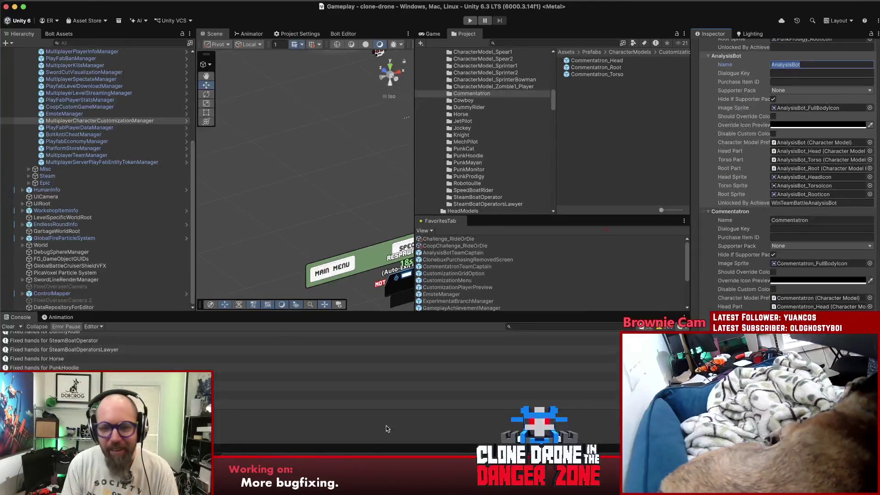
# Step: In Rider, append '|| entry.' after SupporterPackName.None on line 1075
pyautogui.press('super+Tab')
pyautogui.click(472, 235)
pyautogui.click(474, 215)
pyautogui.write('|| e')
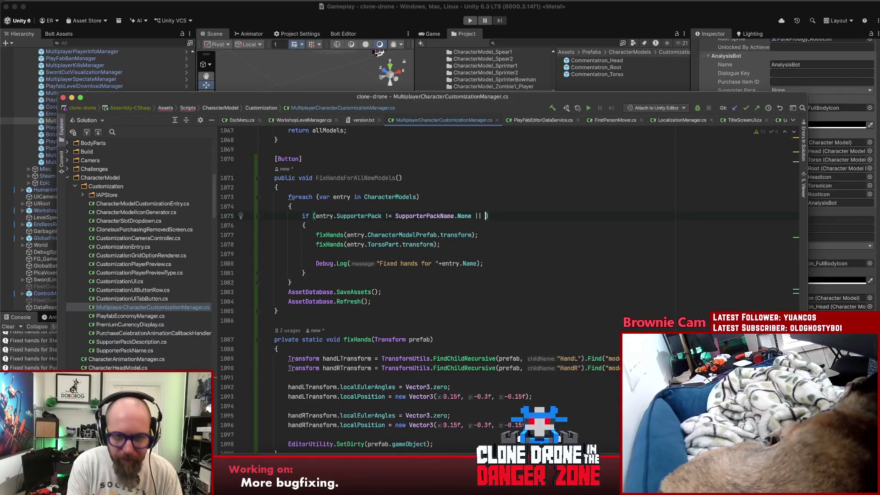
pyautogui.write('ntry.')
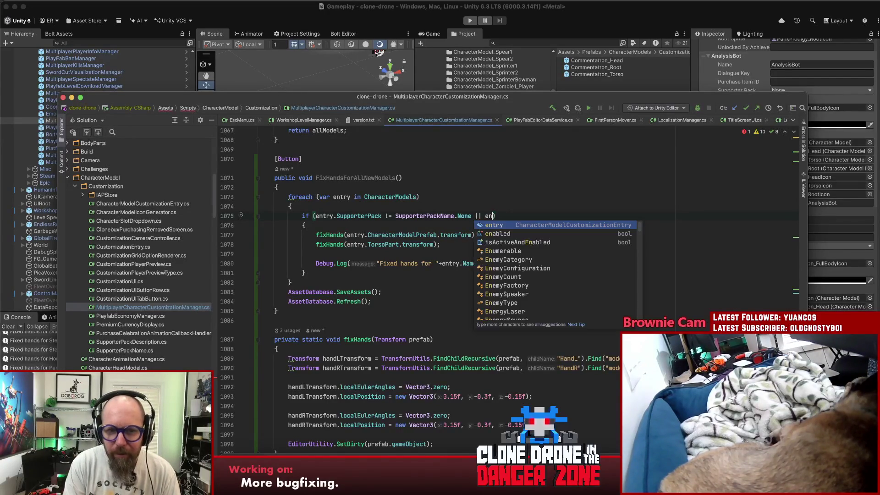
# Step: Switch back to Unity so the edited manager script recompiles
pyautogui.press('super+Tab')
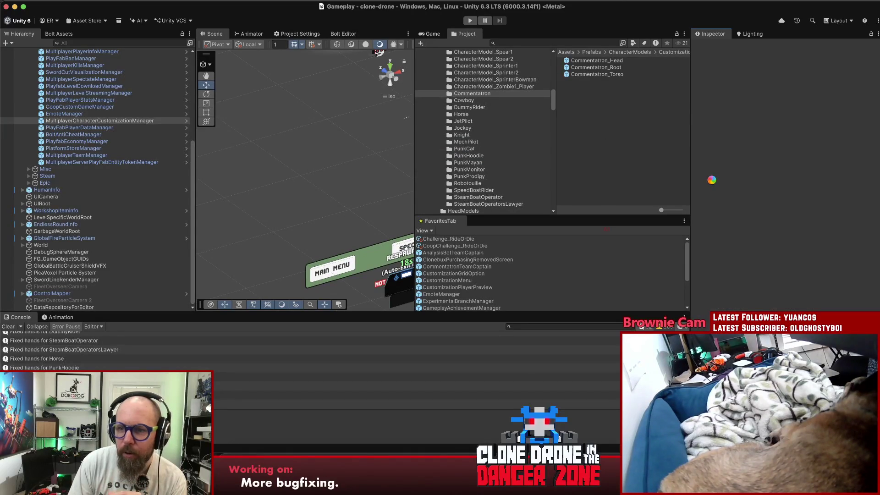
# Step: Run Fix Hands For All New Models, then open Commentatron_Torso to check its hands
pyautogui.click(768, 143)
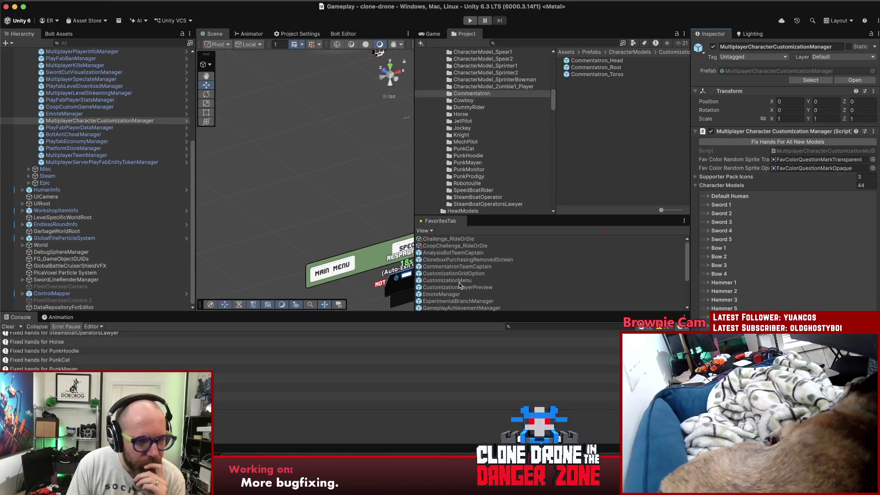
pyautogui.click(596, 74)
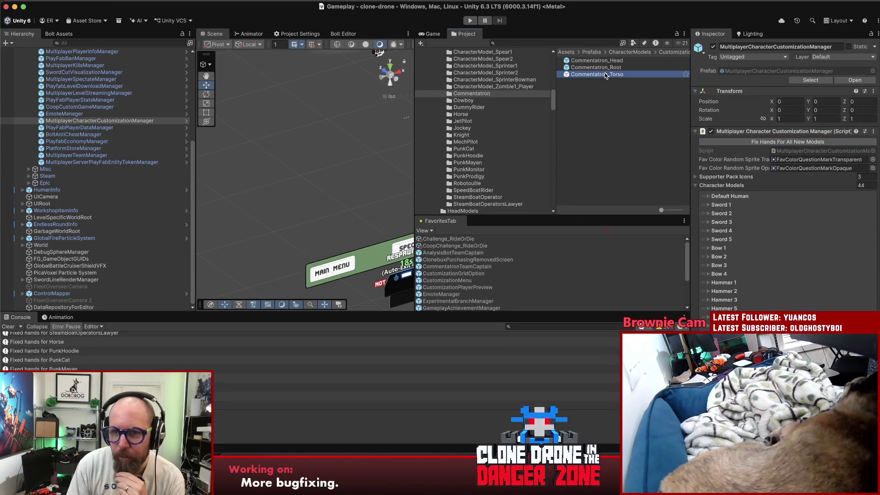
pyautogui.click(871, 57)
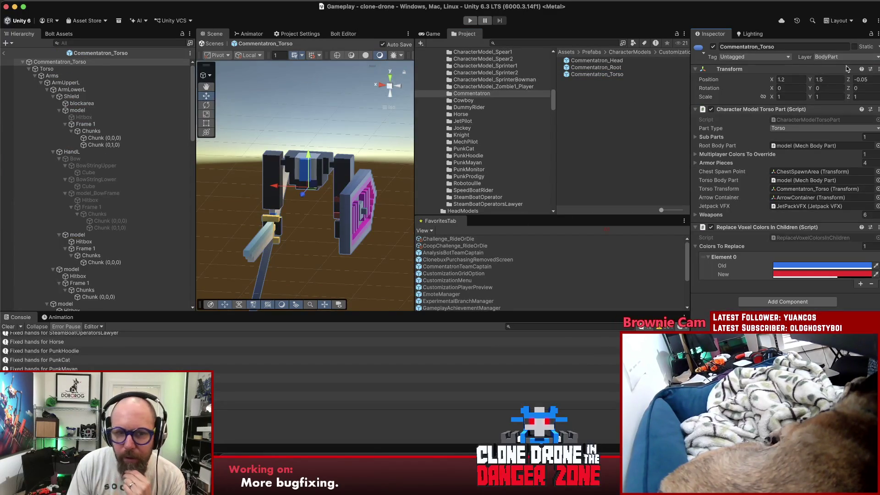
pyautogui.moveTo(353, 262)
pyautogui.mouseDown()
pyautogui.moveTo(420, 252)
pyautogui.moveTo(457, 235)
pyautogui.moveTo(327, 255)
pyautogui.moveTo(392, 247)
pyautogui.moveTo(440, 222)
pyautogui.moveTo(377, 230)
pyautogui.mouseUp()
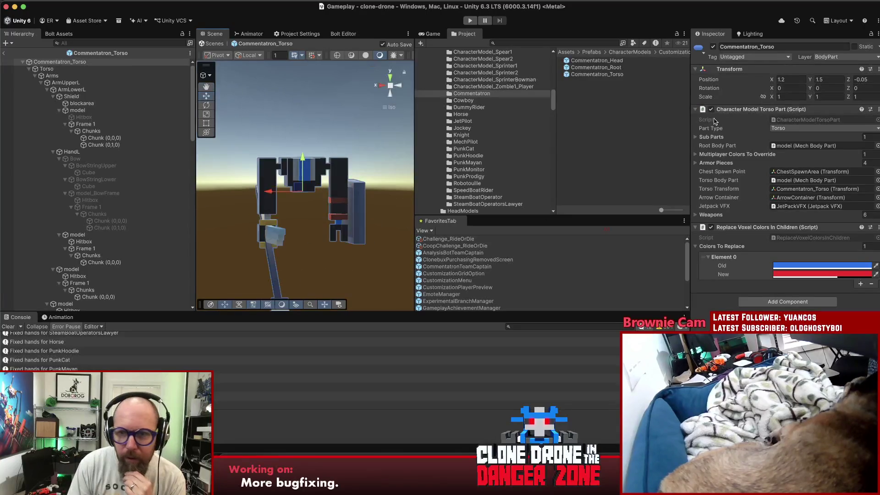
pyautogui.scroll(10, 490, 106)
pyautogui.scroll(3, 490, 106)
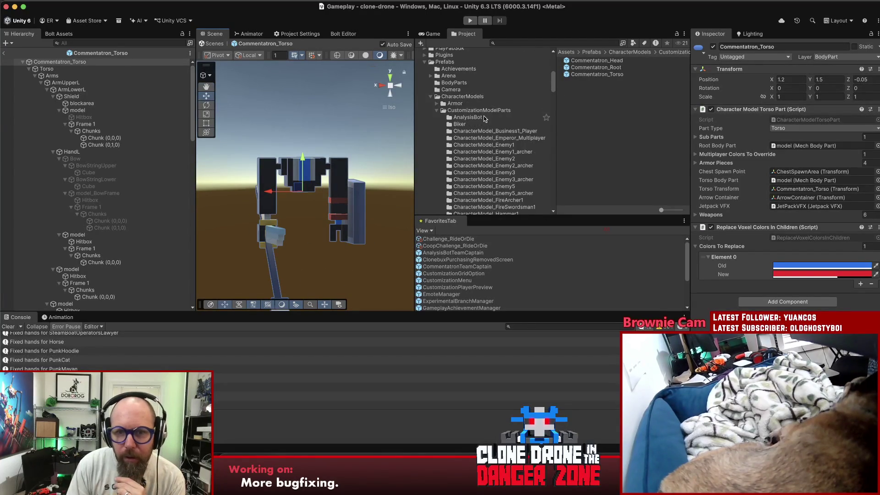
# Step: Check AnalysisBot_Torso's hands in prefab mode, return to the main scene, and save the project
pyautogui.click(477, 118)
pyautogui.click(596, 73)
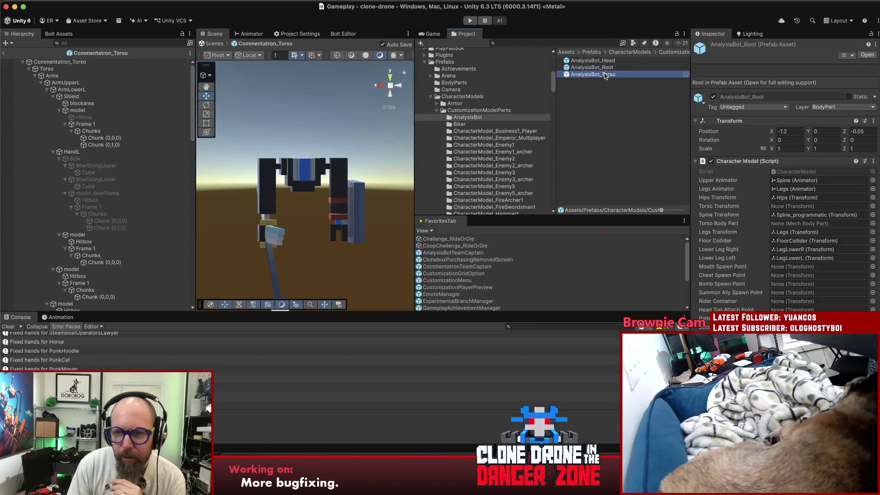
pyautogui.click(873, 55)
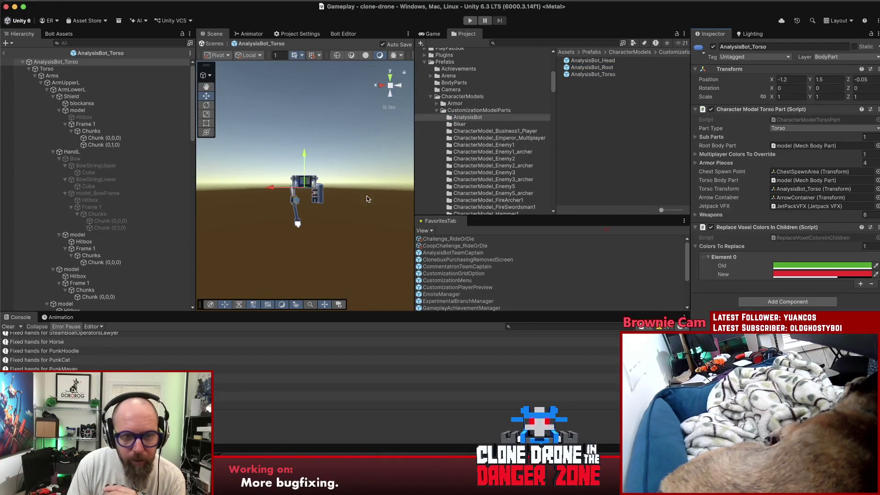
pyautogui.moveTo(356, 216); pyautogui.dragTo(278, 212)
pyautogui.click(3, 53)
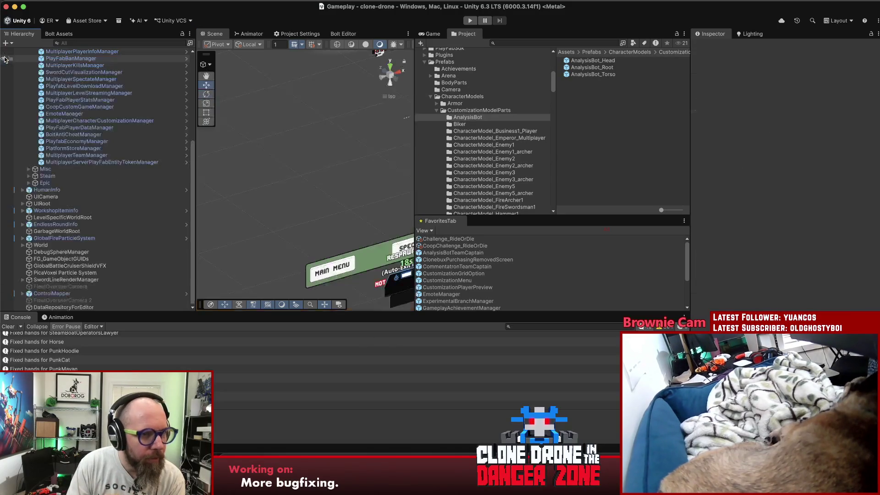
pyautogui.click(62, 1)
pyautogui.click(53, 92)
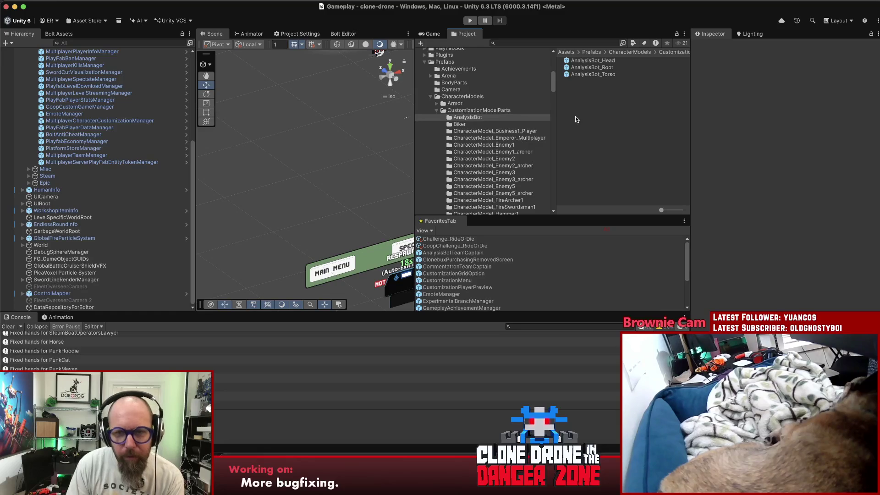
# Step: In Rider, review the FixHandsForAllNewModels code and place the caret just after that method
pyautogui.press('super+Tab')
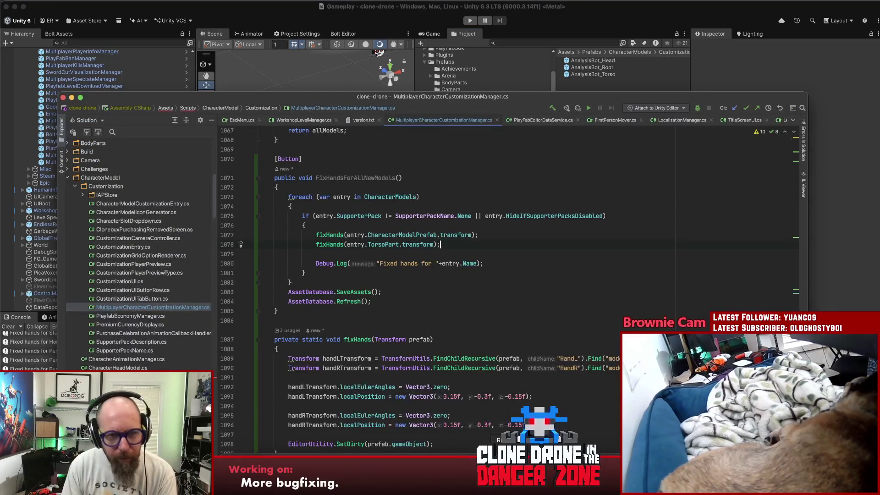
pyautogui.click(518, 261)
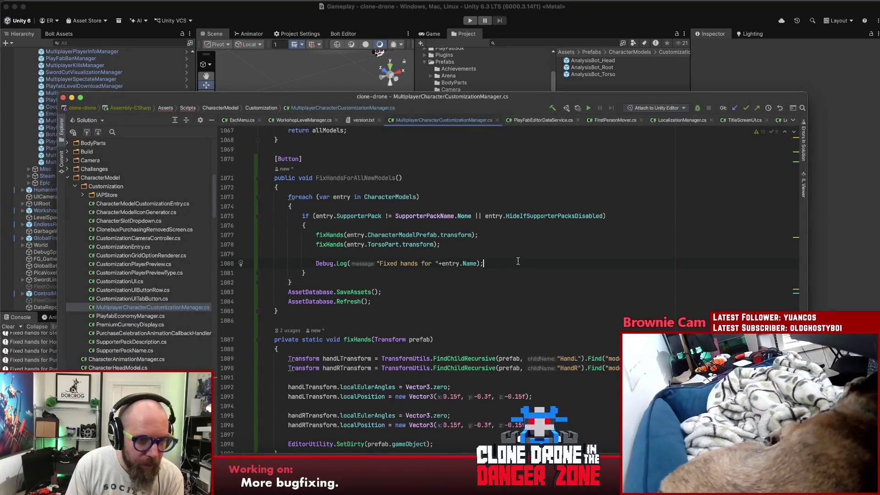
pyautogui.scroll(-1, 518, 263)
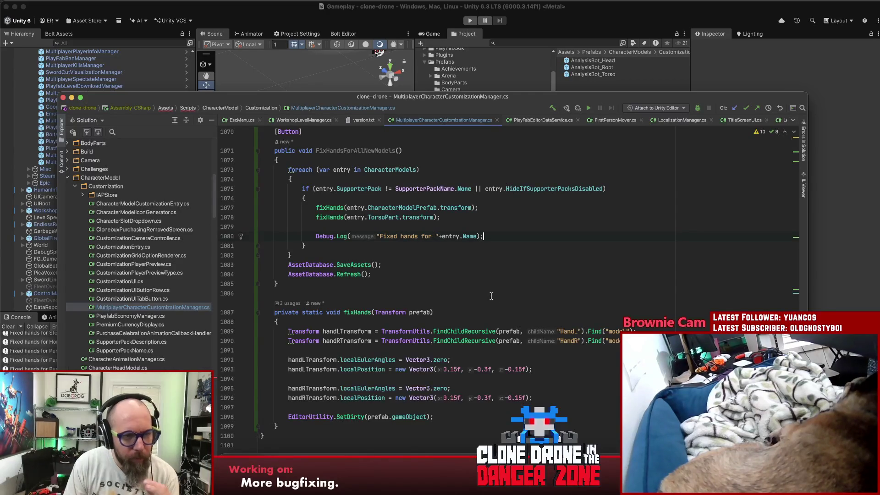
pyautogui.scroll(-5, 141, 307)
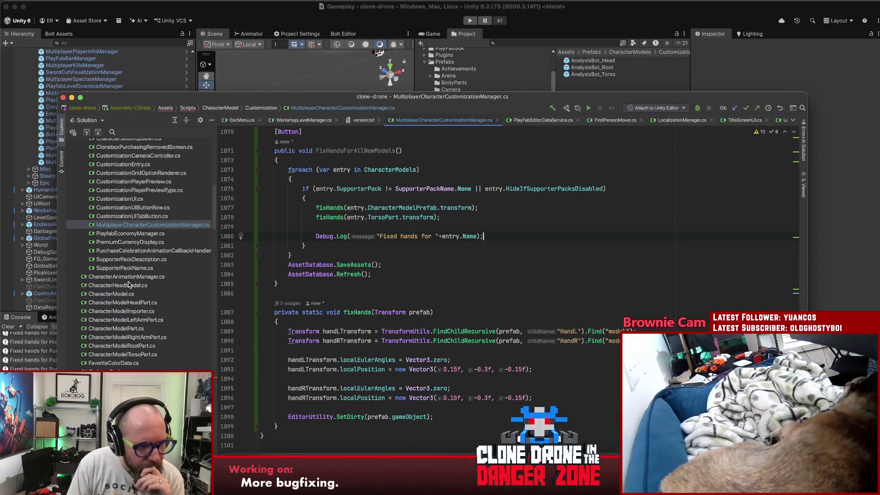
pyautogui.scroll(1, 140, 306)
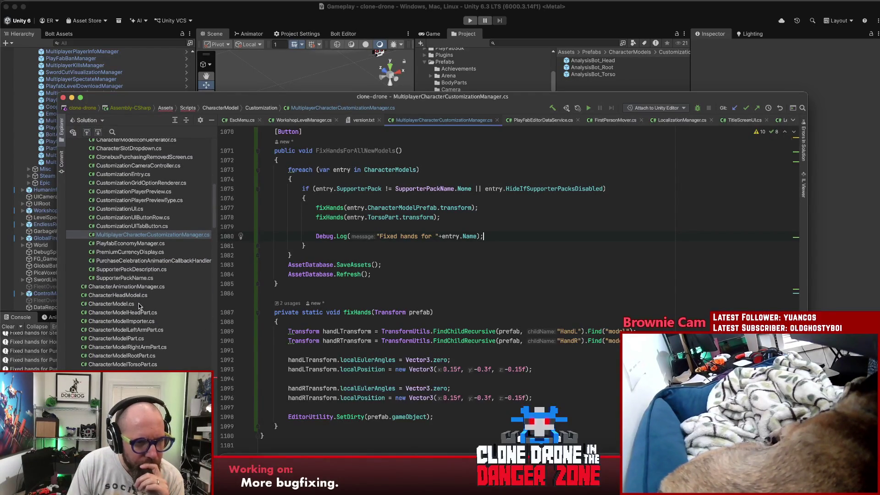
pyautogui.scroll(7, 138, 306)
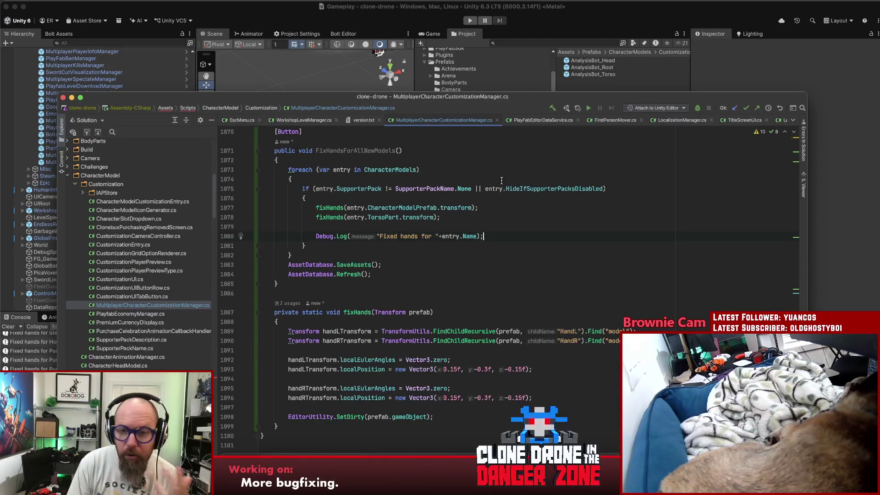
pyautogui.click(545, 285)
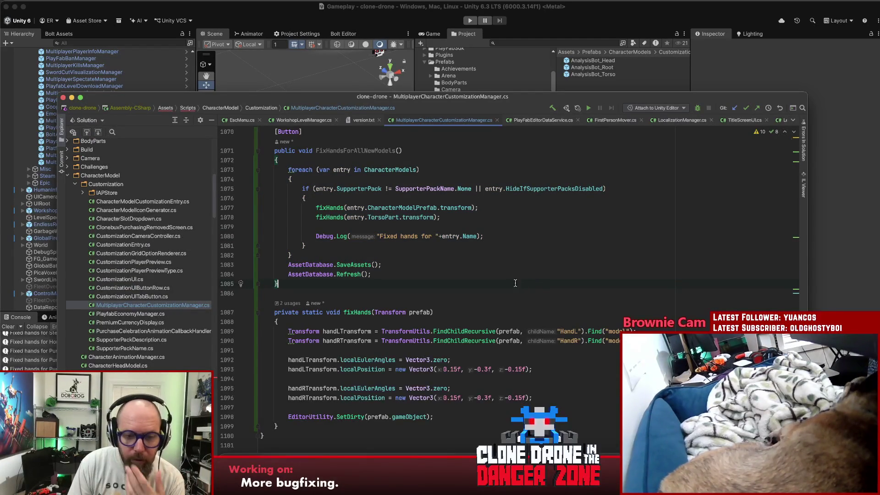
pyautogui.scroll(2, 538, 288)
pyautogui.scroll(-5, 536, 288)
pyautogui.scroll(3, 529, 289)
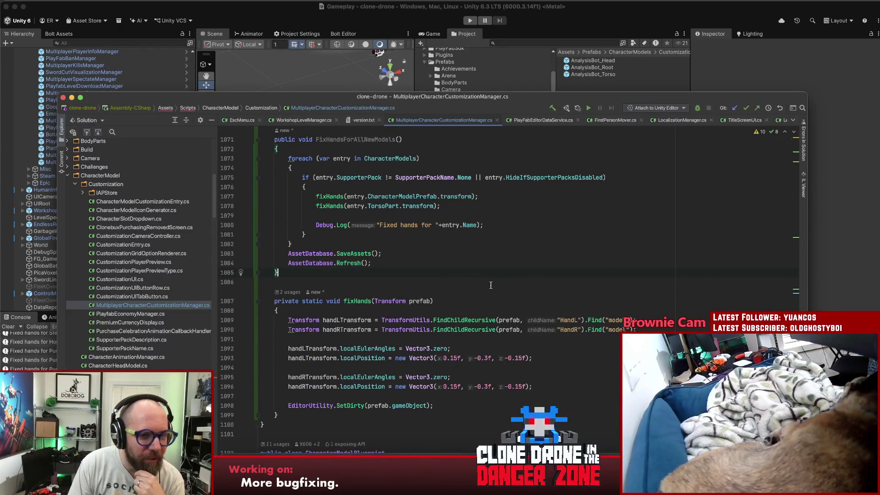
pyautogui.click(413, 281)
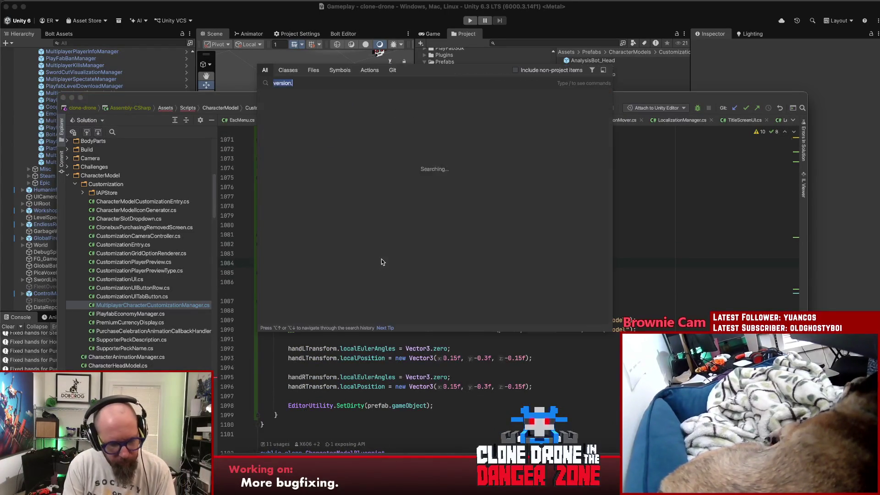
# Step: Search for 'characterModel' to open CharacterModelImporter.cs and scroll down toward the hand rotation code
pyautogui.press('shift')
pyautogui.press('shift')
pyautogui.write('characterModelimp')
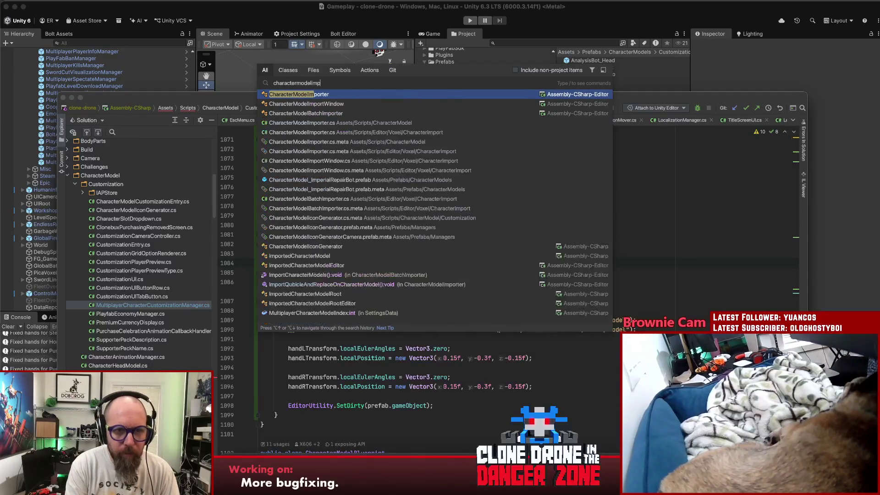
pyautogui.press('Escape')
pyautogui.scroll(-5, 512, 323)
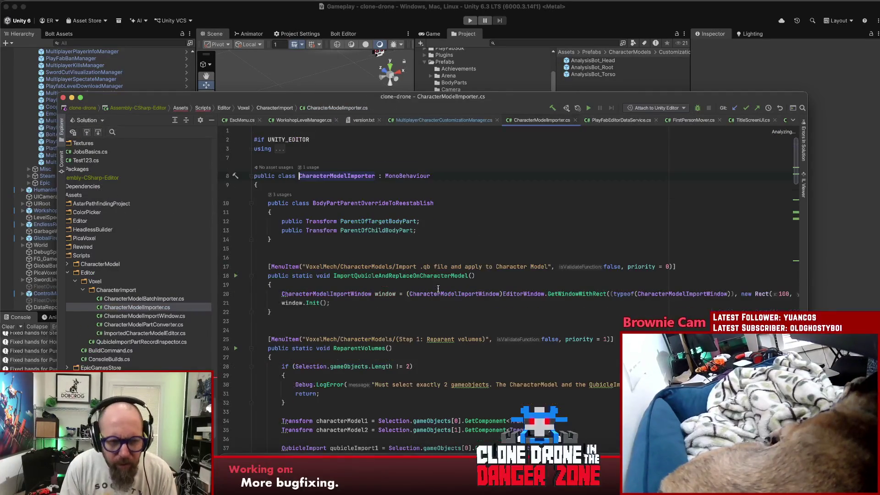
pyautogui.scroll(-3, 522, 326)
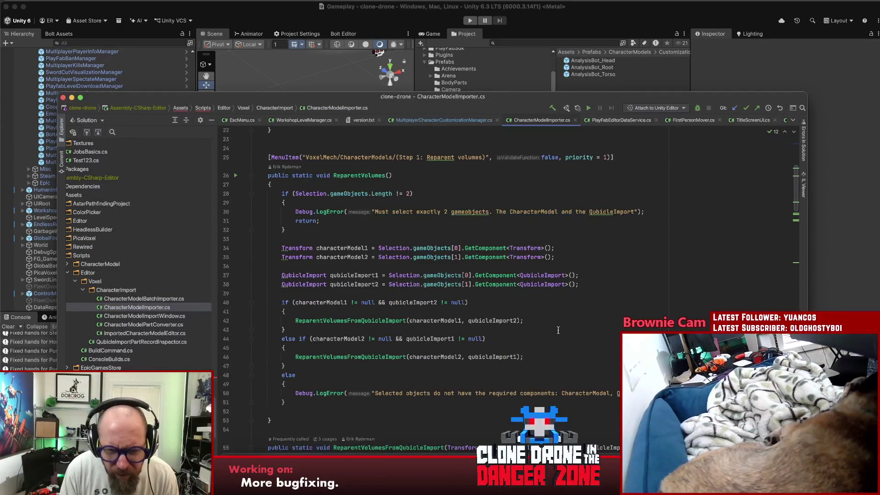
pyautogui.scroll(-10, 556, 329)
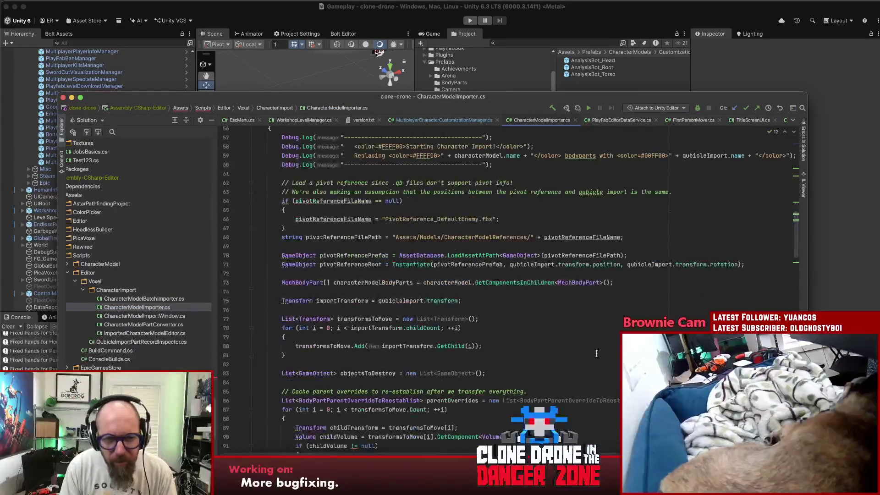
pyautogui.scroll(-9, 601, 353)
pyautogui.scroll(-7, 612, 352)
# Step: Step through the HandL and HandR 90-degree rotation blocks around the 'Hands are rotated' comment
pyautogui.click(614, 314)
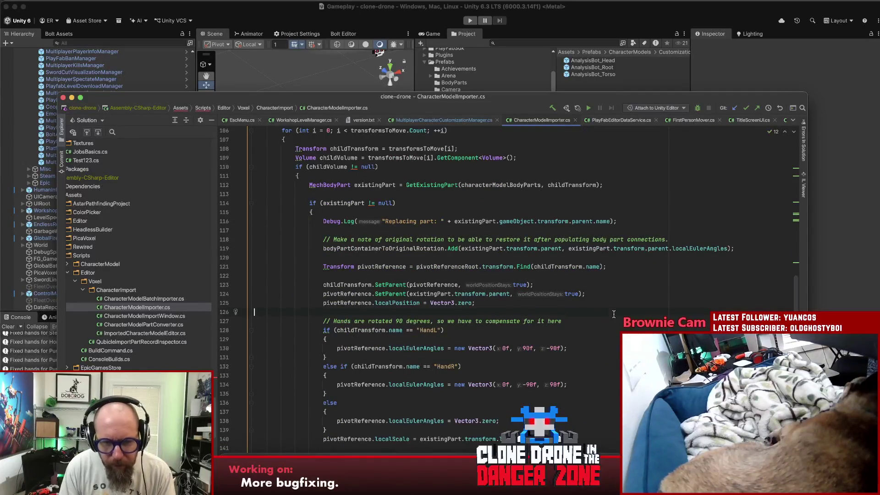
pyautogui.click(619, 329)
pyautogui.scroll(-3, 619, 330)
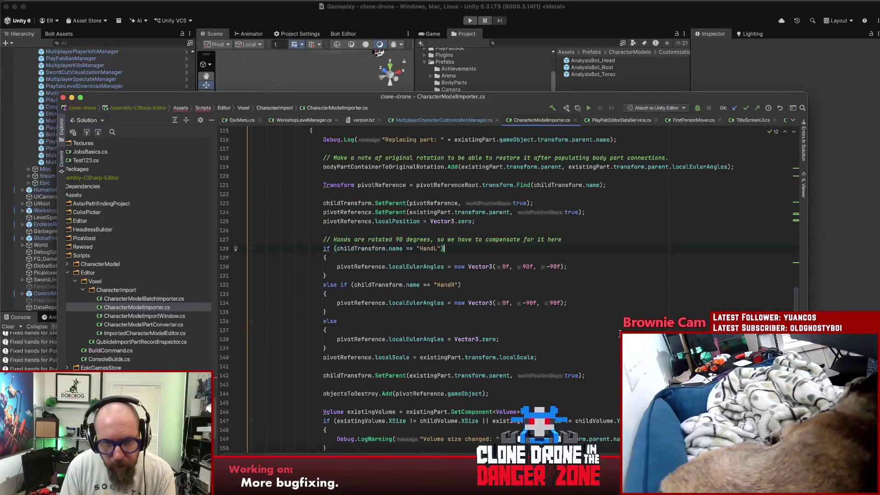
pyautogui.press('Down')
pyautogui.hotkey('alt', 'Right')
pyautogui.hotkey('alt', 'Right')
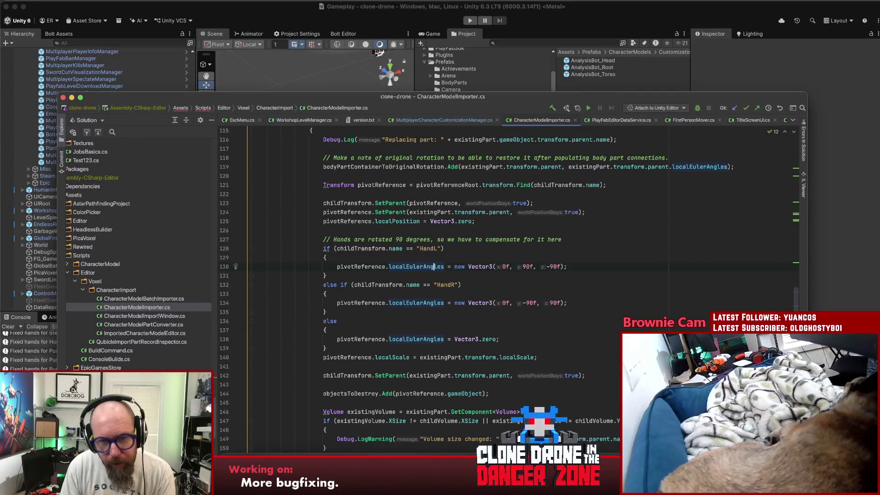
pyautogui.press('Left')
pyautogui.press('Left')
pyautogui.press('Left')
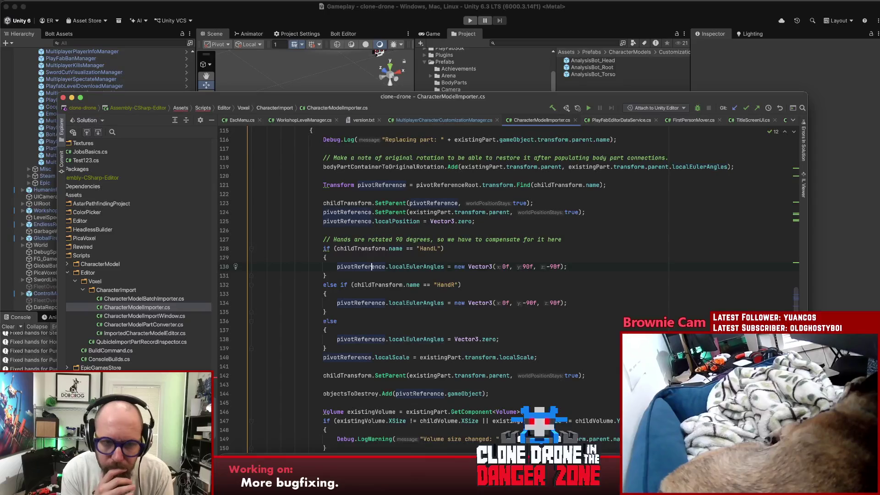
pyautogui.press('Right')
pyautogui.press('Right')
pyautogui.press('Right')
pyautogui.press('Up')
pyautogui.press('Up')
pyautogui.press('Up')
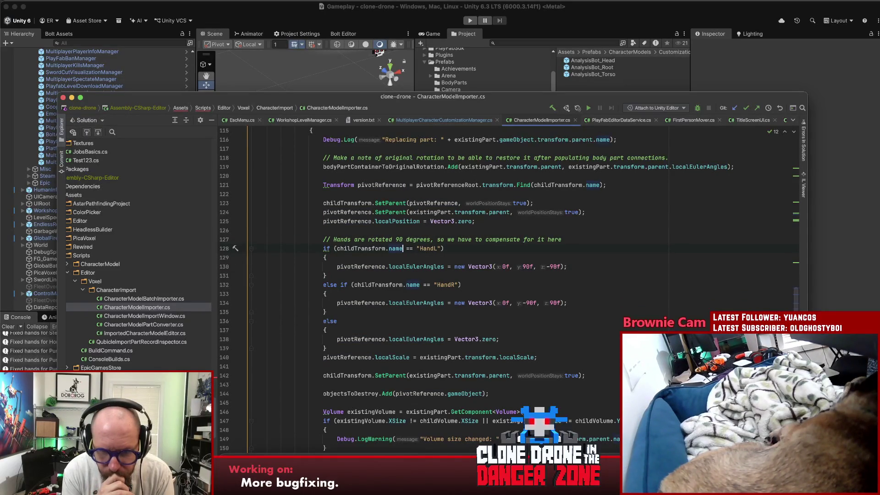
pyautogui.click(326, 276)
pyautogui.click(326, 293)
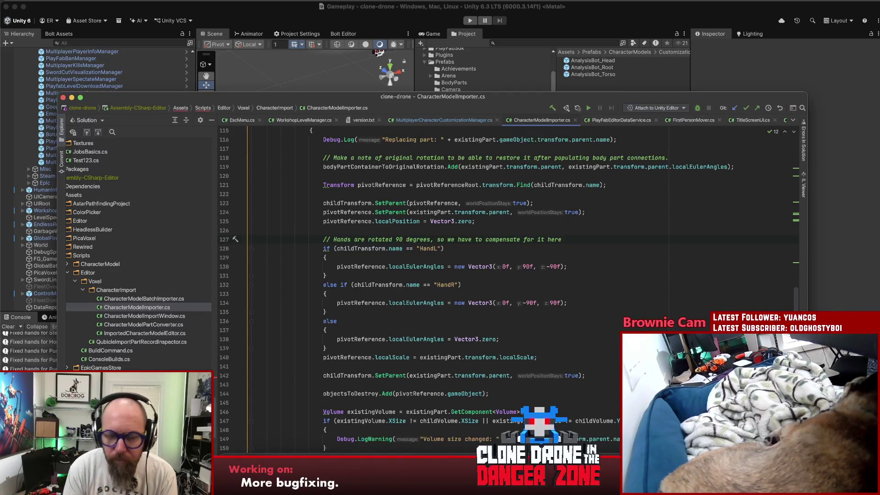
# Step: Review the surrounding code, including the SetParent call's true argument on line 142
pyautogui.scroll(-5, 613, 344)
pyautogui.scroll(-4, 614, 343)
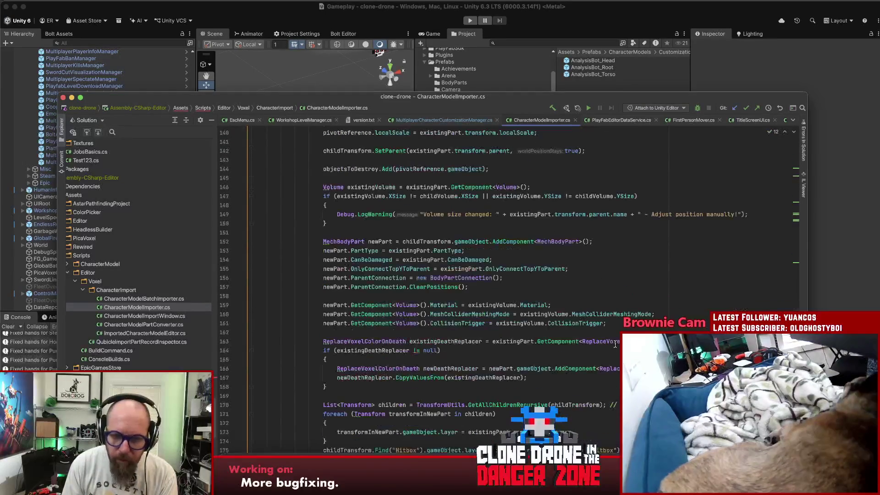
pyautogui.scroll(-4, 615, 344)
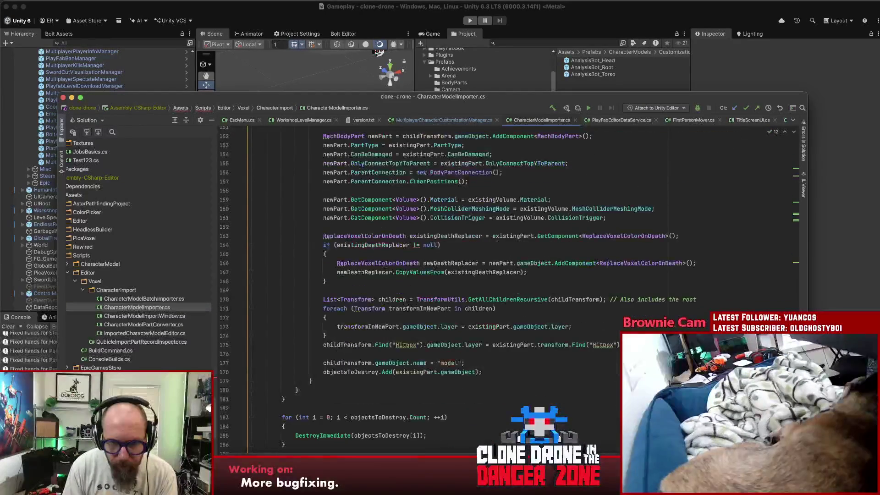
pyautogui.scroll(5, 614, 344)
pyautogui.scroll(-5, 477, 290)
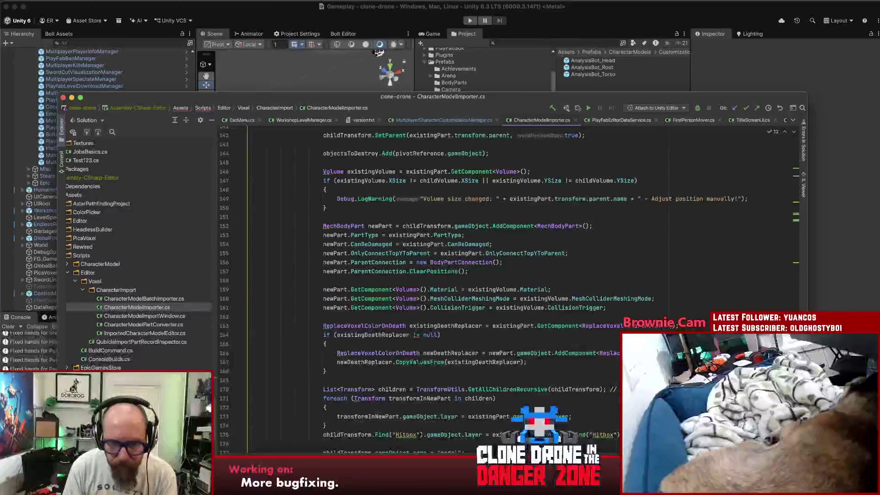
pyautogui.scroll(3, 557, 356)
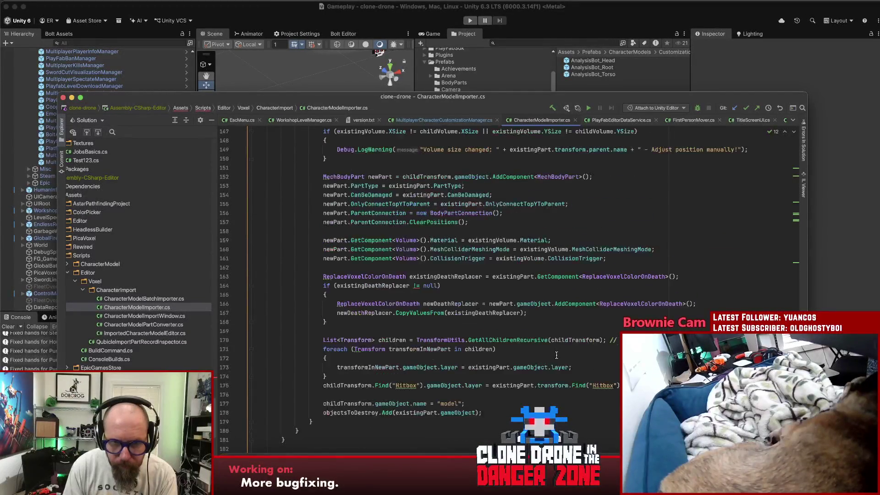
pyautogui.scroll(3, 556, 355)
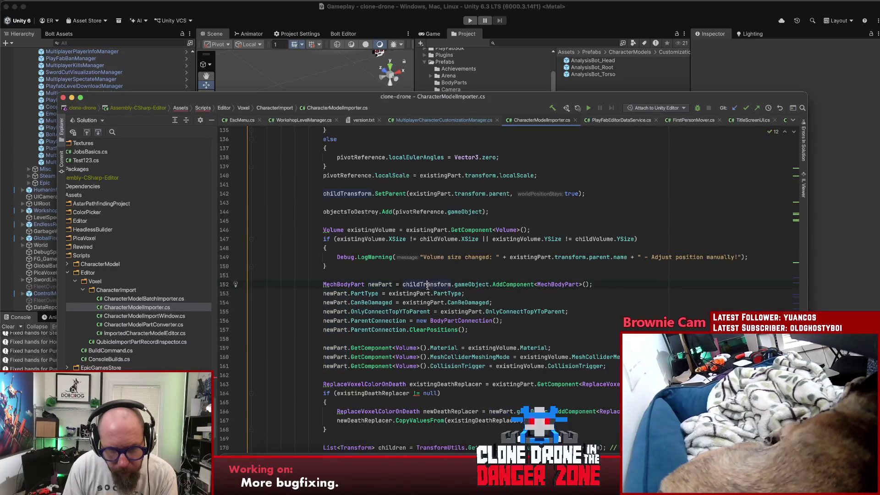
pyautogui.scroll(2, 429, 290)
pyautogui.click(490, 238)
pyautogui.doubleClick(569, 239)
pyautogui.click(596, 236)
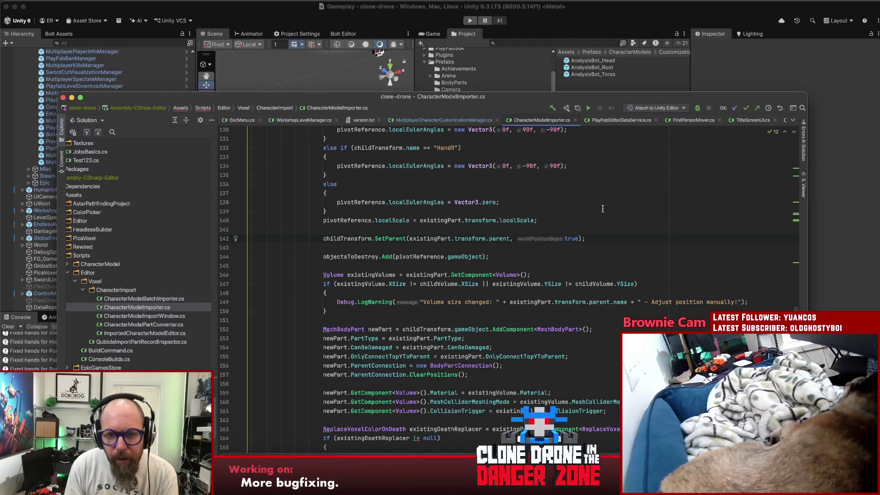
pyautogui.scroll(1, 562, 292)
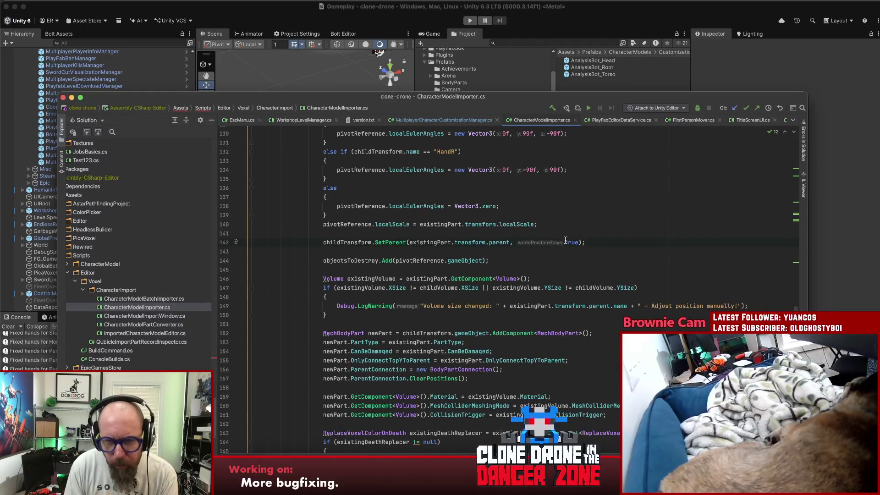
pyautogui.scroll(3, 615, 247)
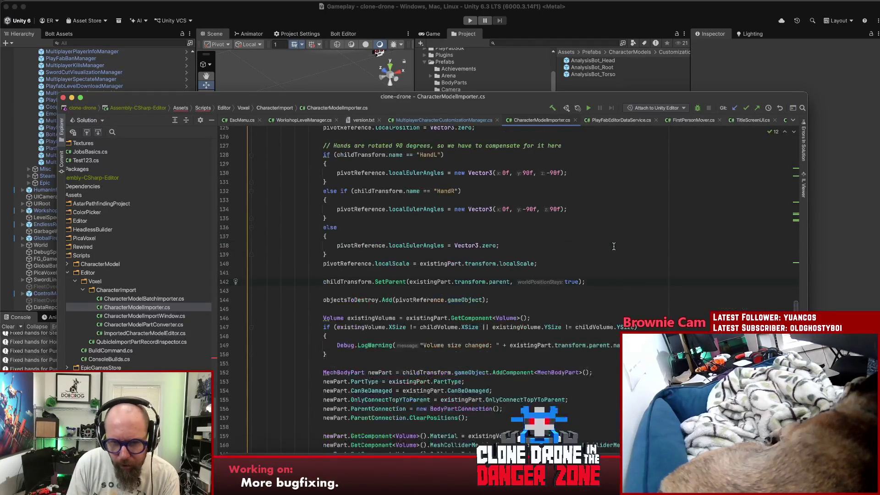
pyautogui.scroll(4, 616, 265)
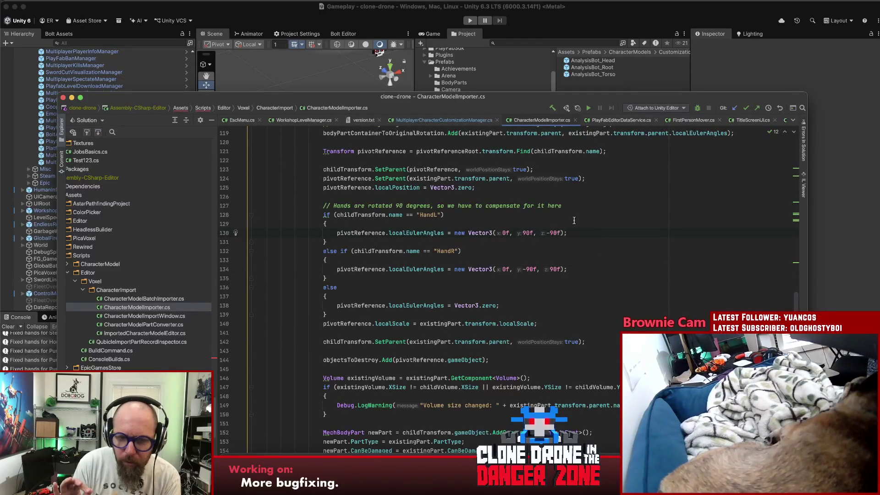
pyautogui.scroll(-10, 556, 237)
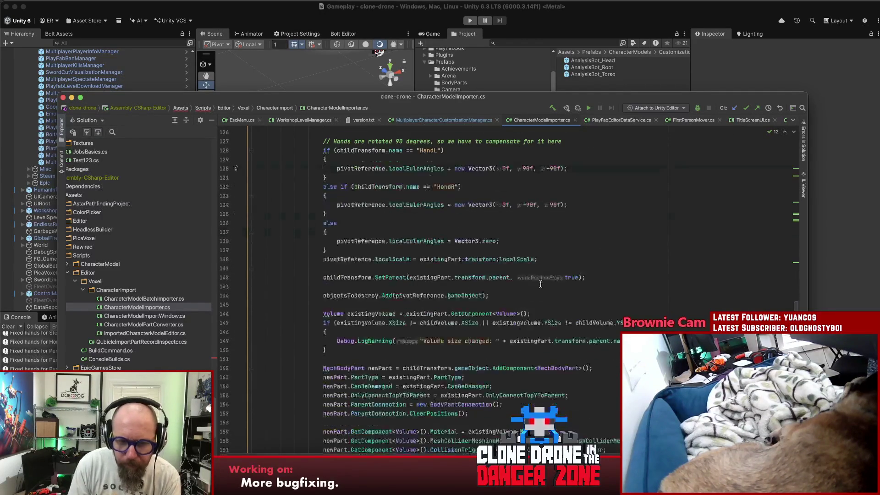
pyautogui.scroll(-4, 494, 298)
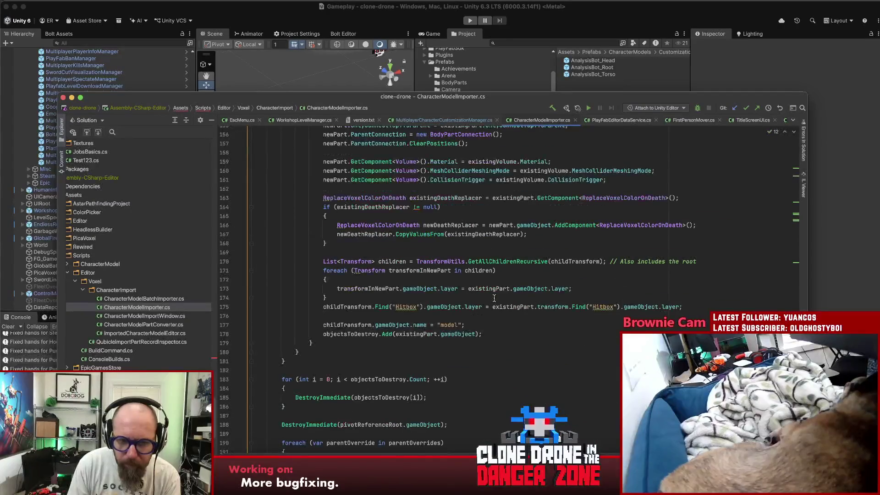
pyautogui.scroll(12, 494, 298)
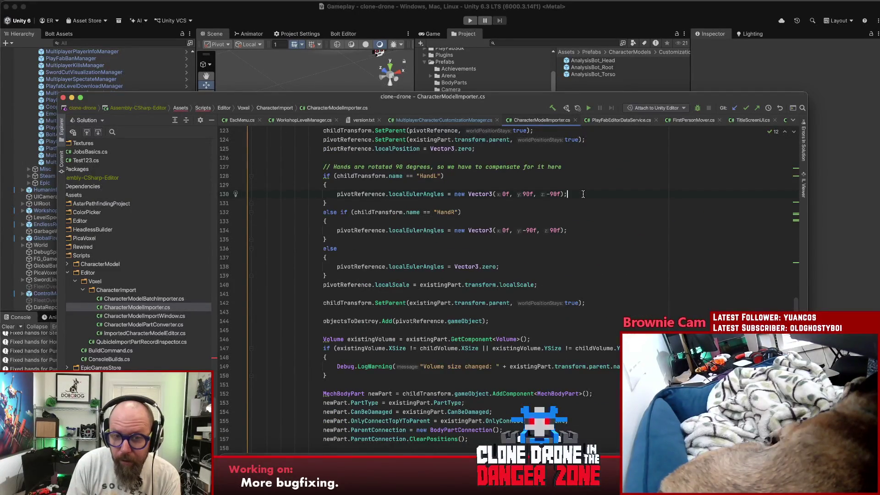
# Step: Add the comment '// TODO: This is not quite right. Hands end up rotated incorrectl' on the HandL line
pyautogui.write(' // TOD')
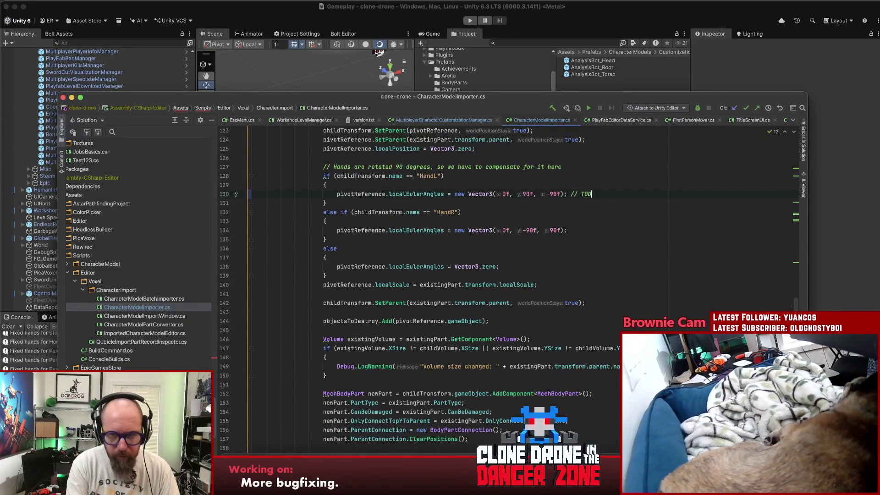
pyautogui.write('O: This')
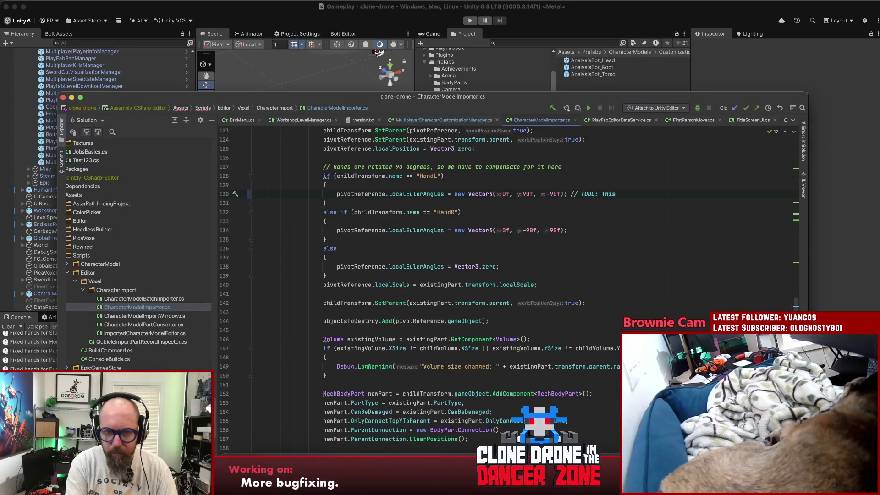
pyautogui.press('BackSpace')
pyautogui.press('BackSpace')
pyautogui.press('BackSpace')
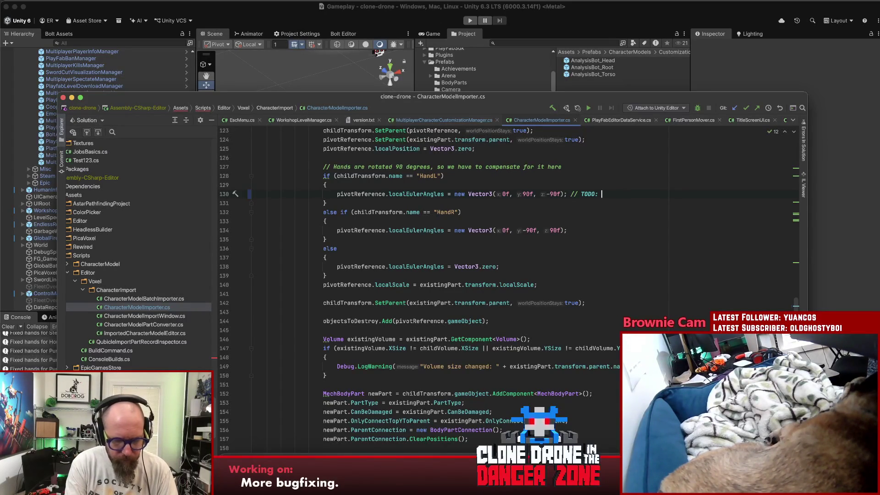
pyautogui.write('This is not quit')
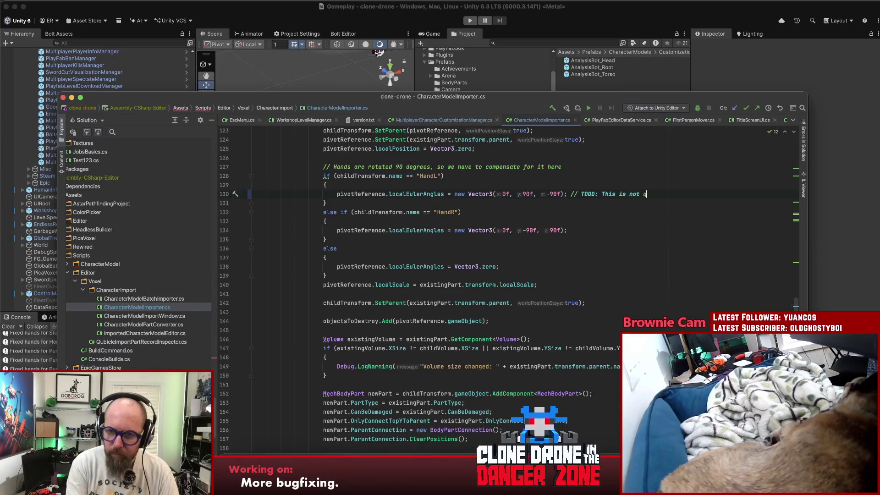
pyautogui.write('e right. ')
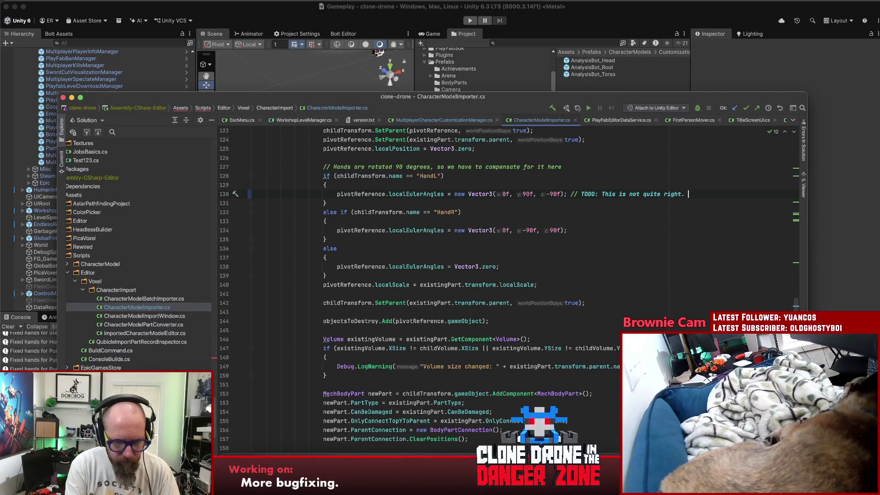
pyautogui.write('Hnd')
pyautogui.press('BackSpace')
pyautogui.press('BackSpace')
pyautogui.press('BackSpace')
pyautogui.write('an')
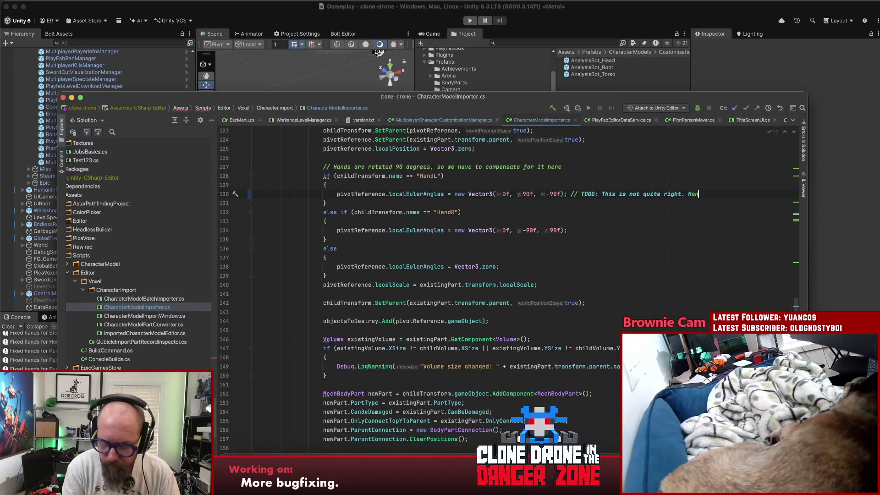
pyautogui.write('ds end up ro')
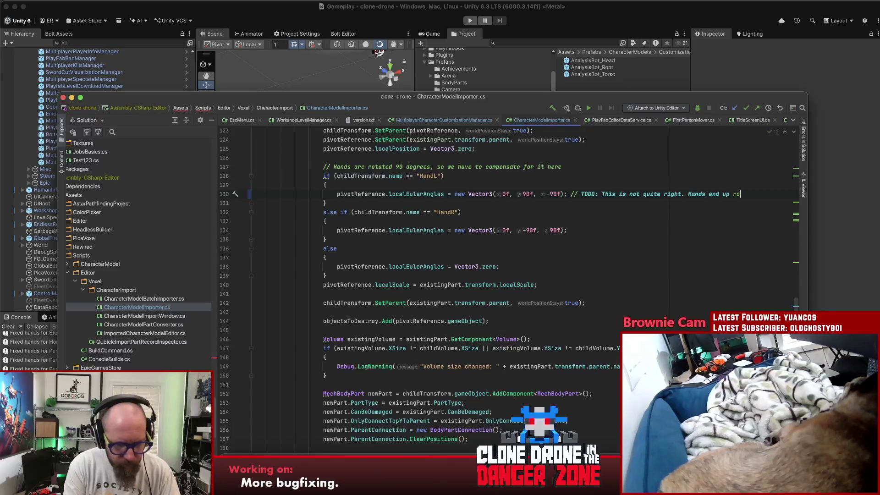
pyautogui.write('tated incorre')
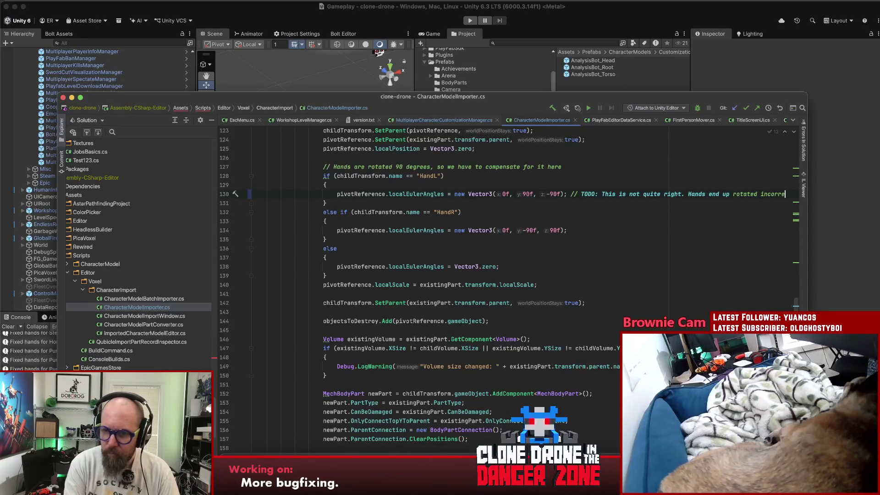
pyautogui.write('ctly')
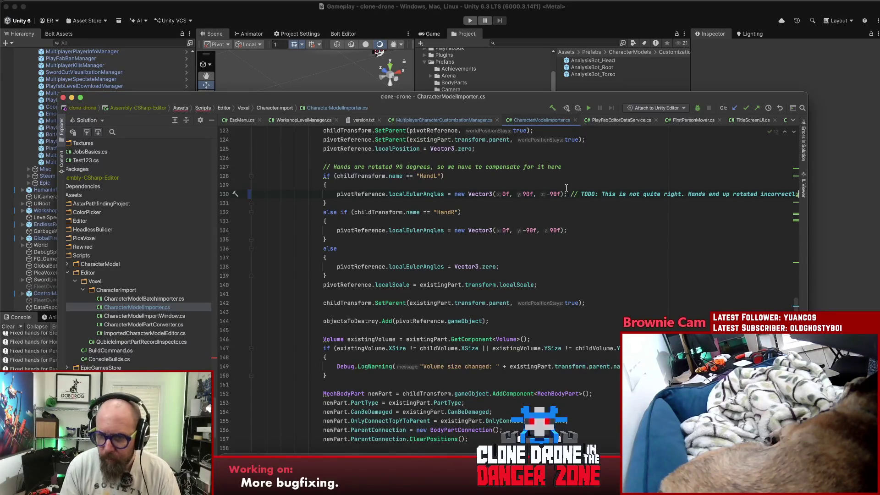
# Step: Change 'Hands' to 'Hand model' in the TODO, then check the HandR block and pivotReference usages
pyautogui.click(702, 193)
pyautogui.press('Delete')
pyautogui.write('model')
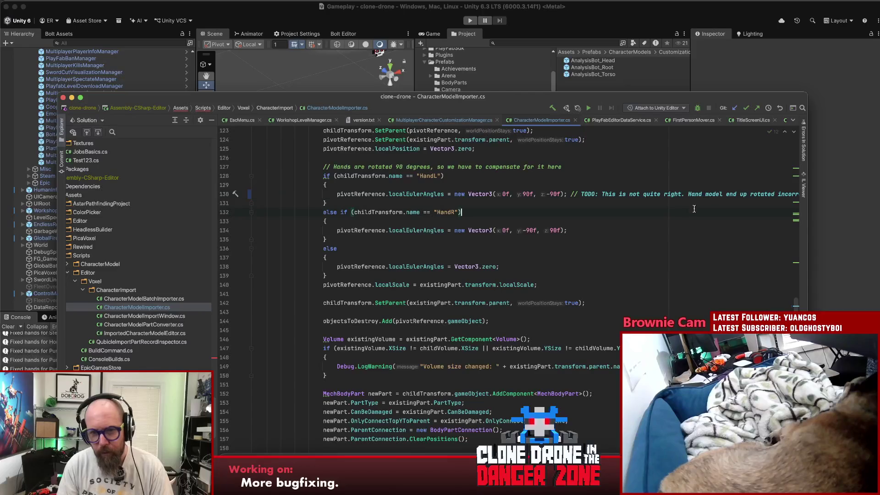
pyautogui.click(706, 202)
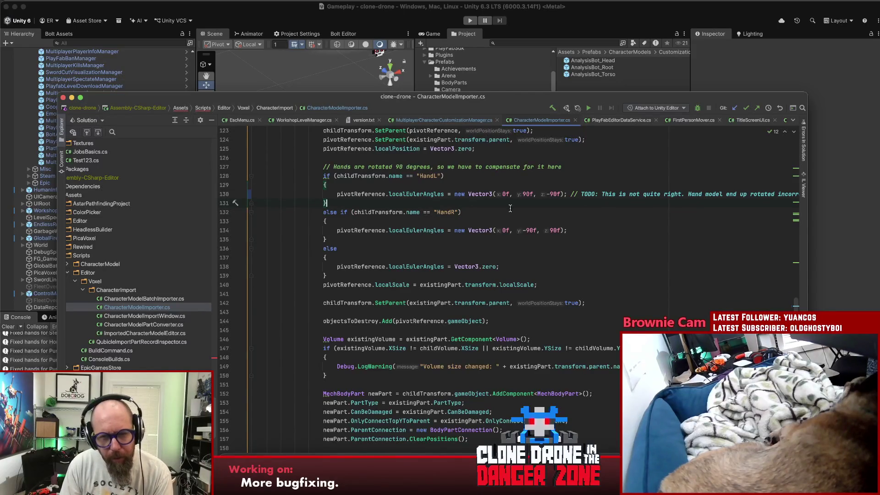
pyautogui.click(634, 213)
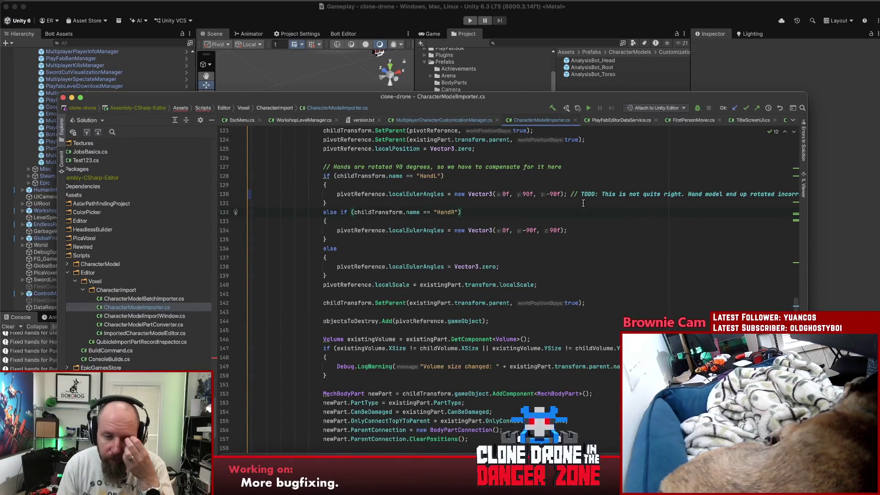
pyautogui.click(359, 268)
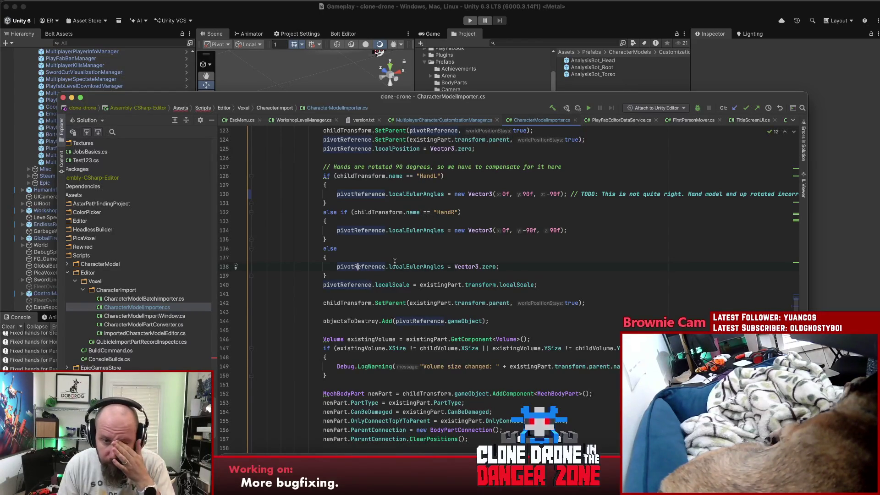
# Step: Review the SetParent and childTransform lines, then launch the game in Unity's play mode
pyautogui.scroll(2, 393, 263)
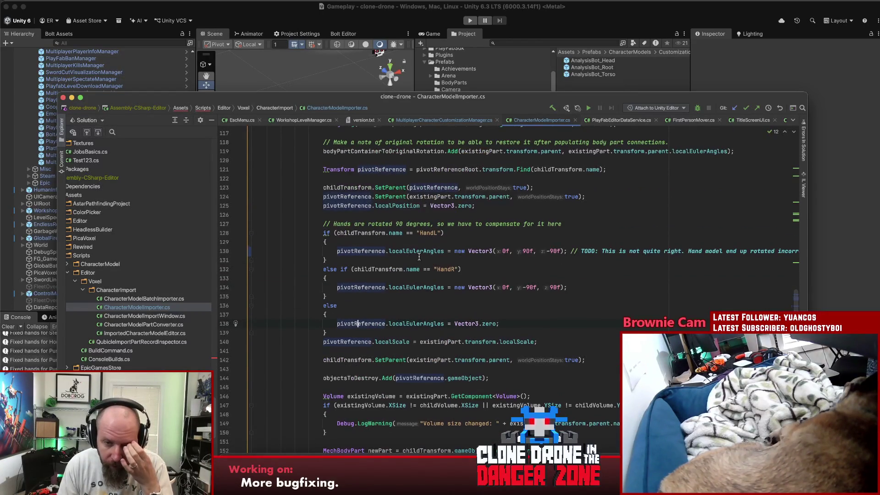
pyautogui.scroll(2, 419, 257)
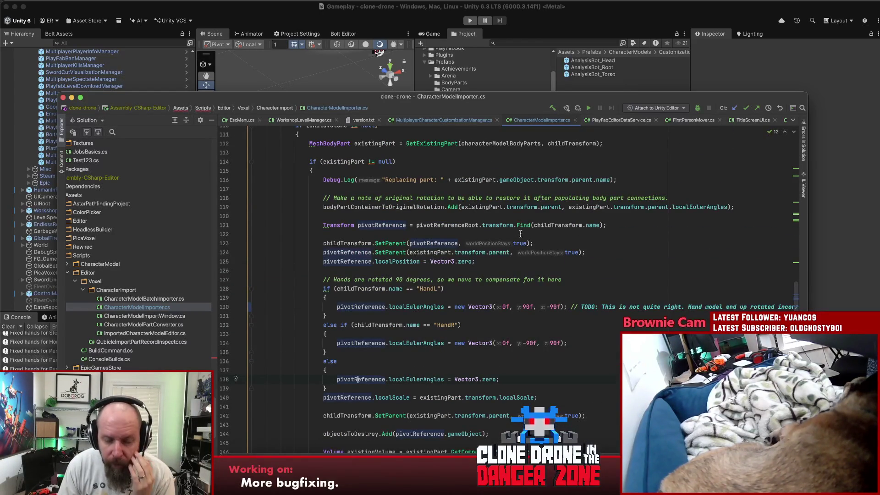
pyautogui.click(398, 244)
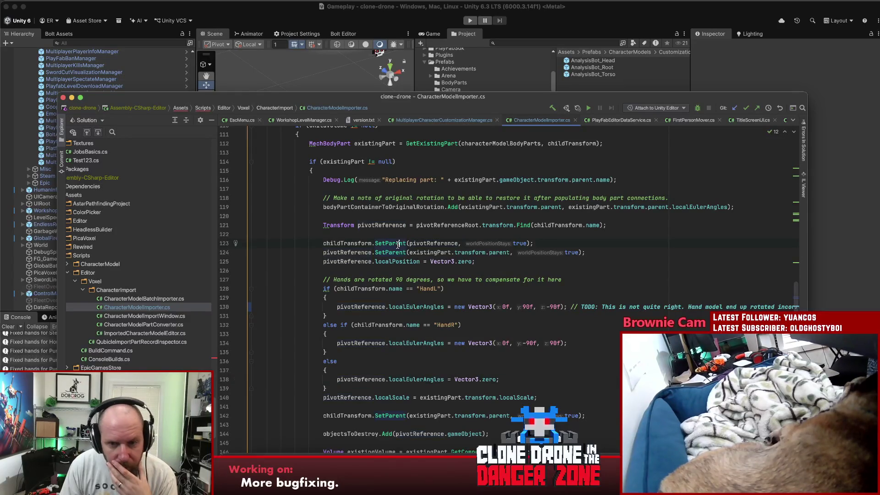
pyautogui.click(347, 243)
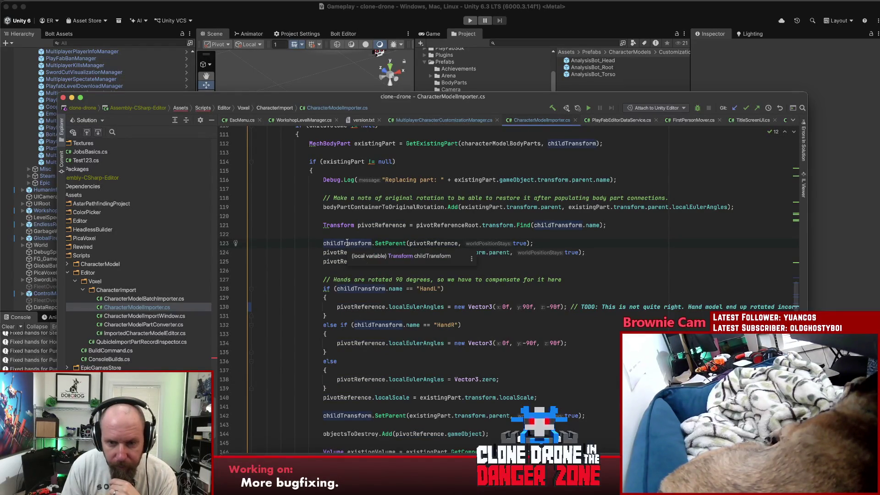
pyautogui.click(602, 247)
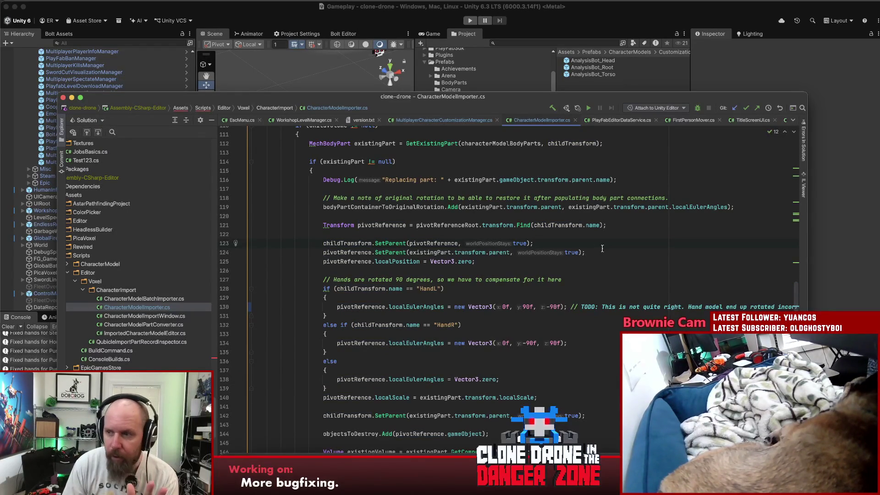
pyautogui.click(597, 249)
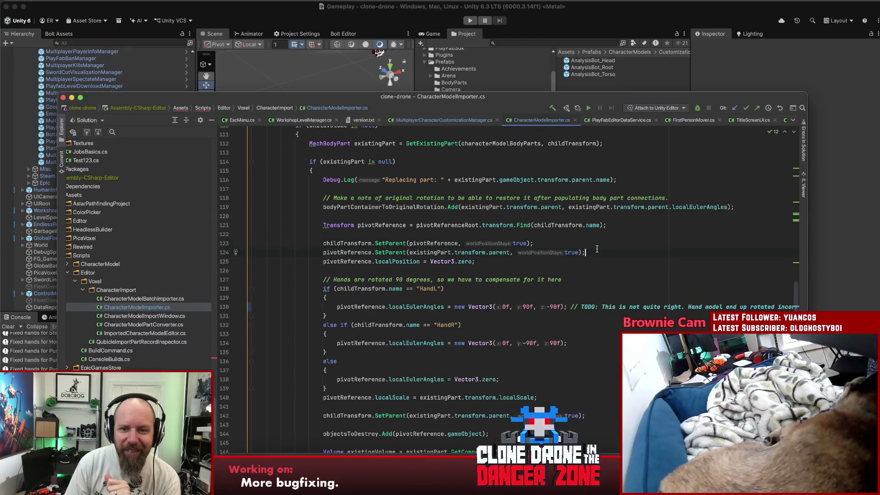
pyautogui.click(807, 74)
pyautogui.click(470, 20)
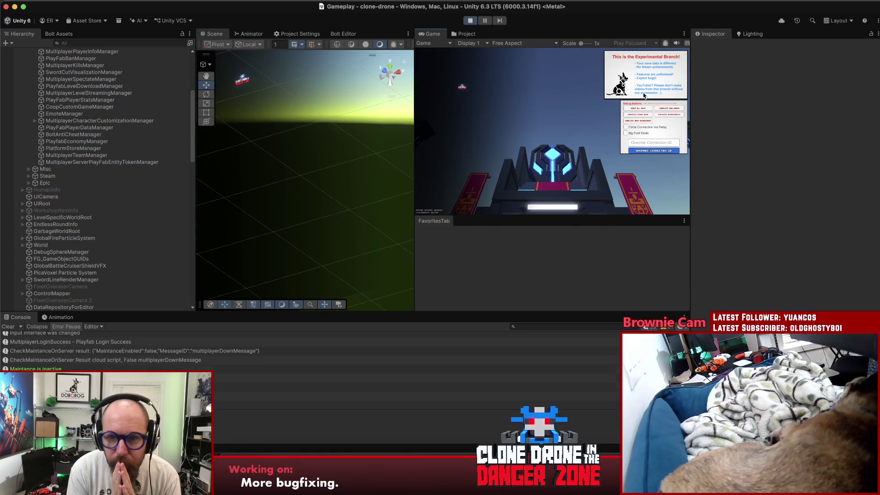
# Step: Maximize the Game view, toggle the debug overlay off, and open the Customize Human screen
pyautogui.doubleClick(432, 33)
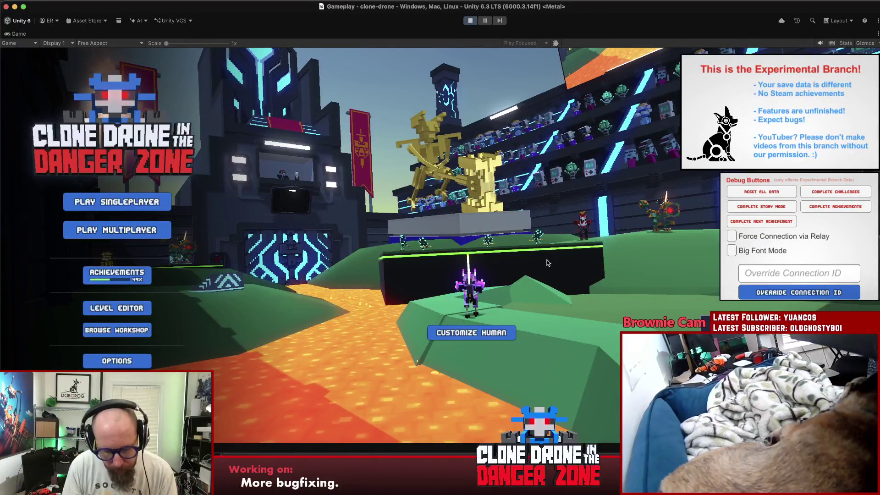
pyautogui.press('`')
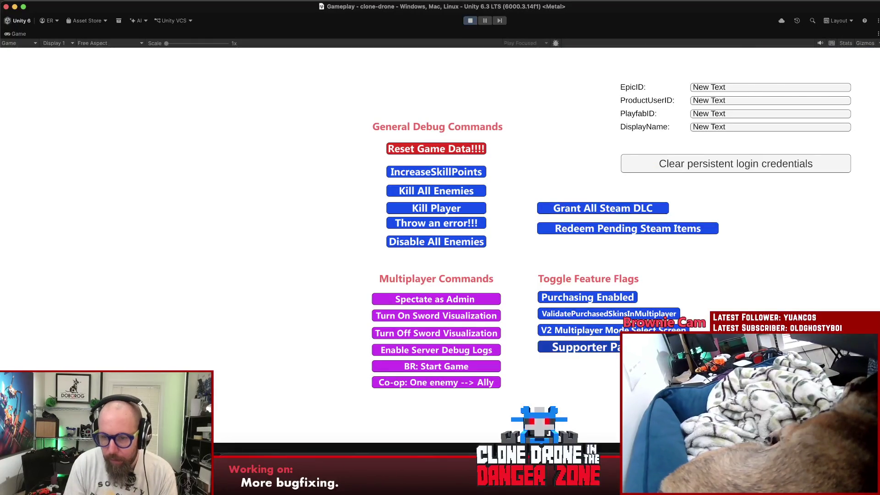
pyautogui.press('`')
pyautogui.click(472, 332)
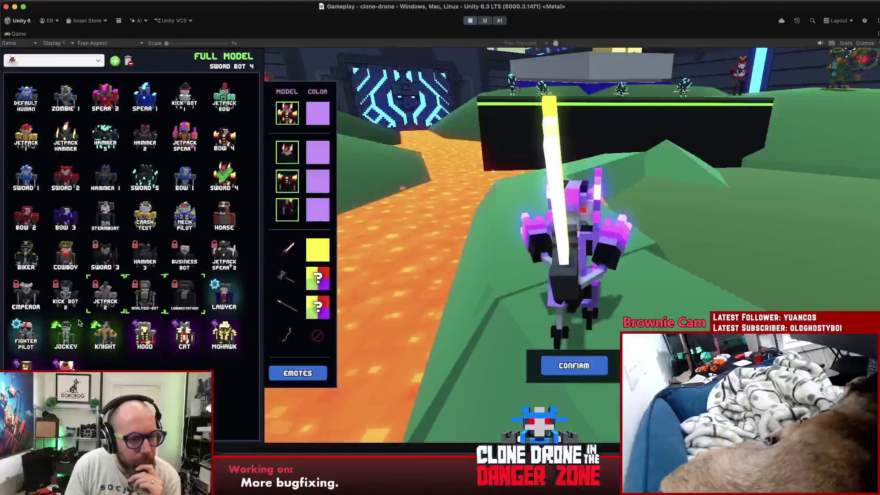
# Step: Preview the Hood bot model, then the Pike Pike and Biker Lance spears on the robots
pyautogui.click(145, 335)
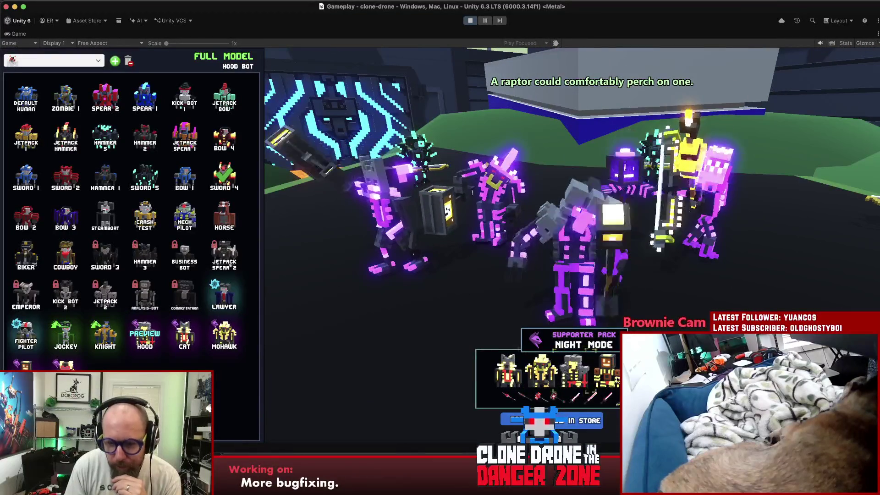
pyautogui.click(525, 395)
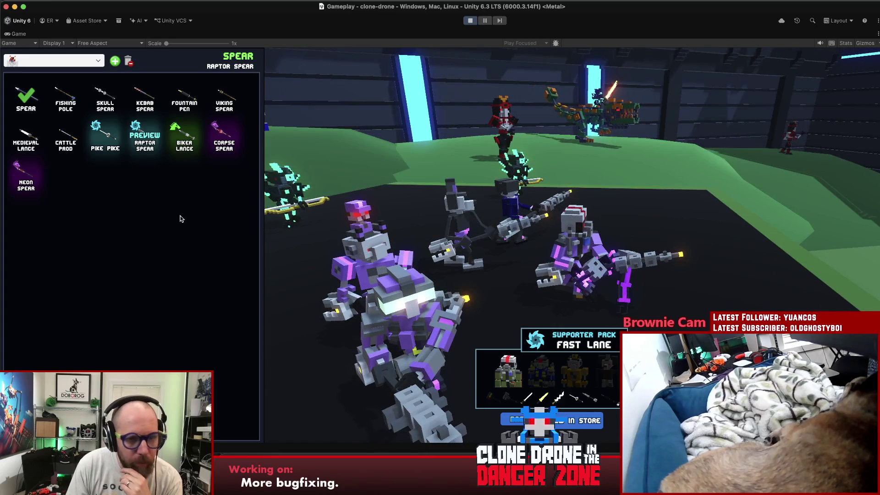
pyautogui.click(105, 135)
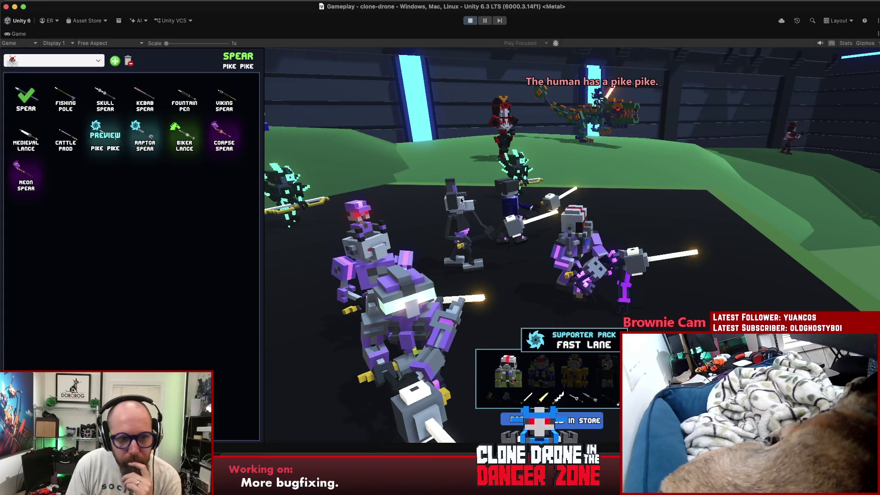
pyautogui.click(175, 141)
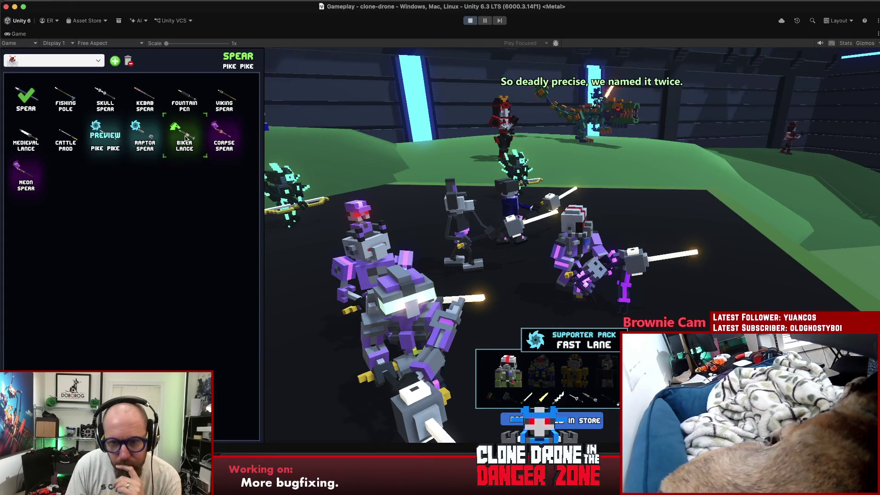
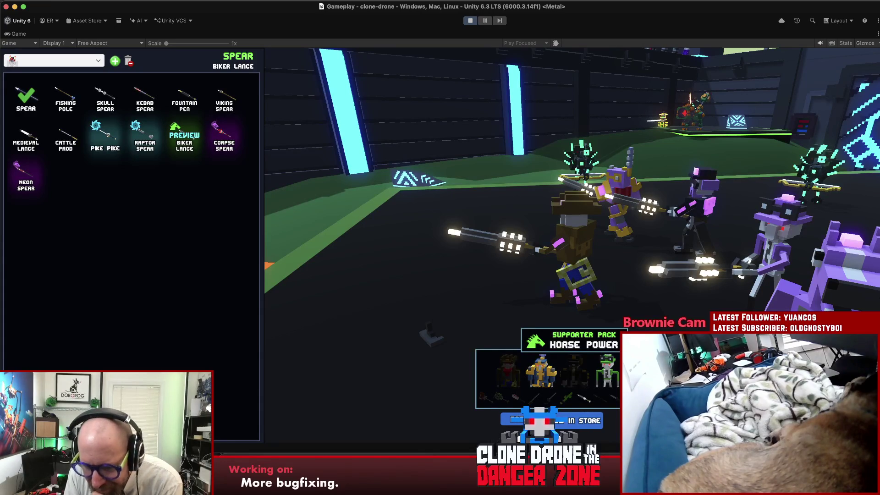
# Step: Equip the Horse Bot full model on the character and select its Body slot
pyautogui.click(568, 314)
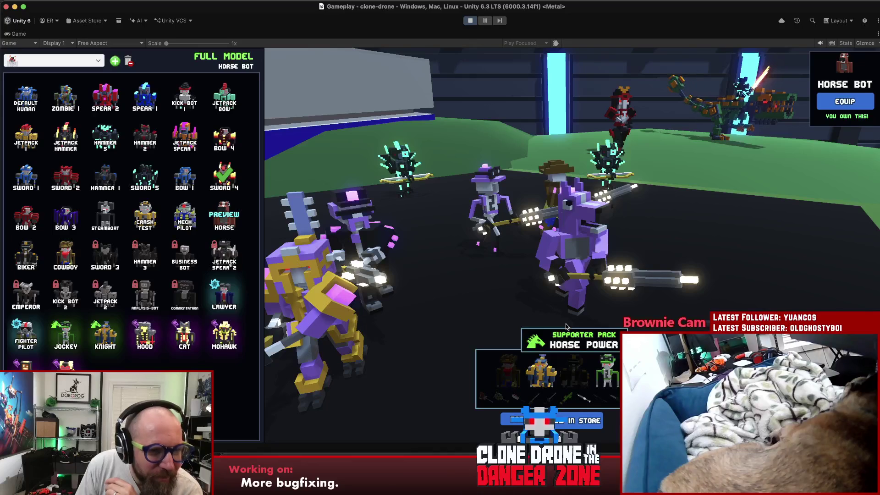
pyautogui.click(225, 221)
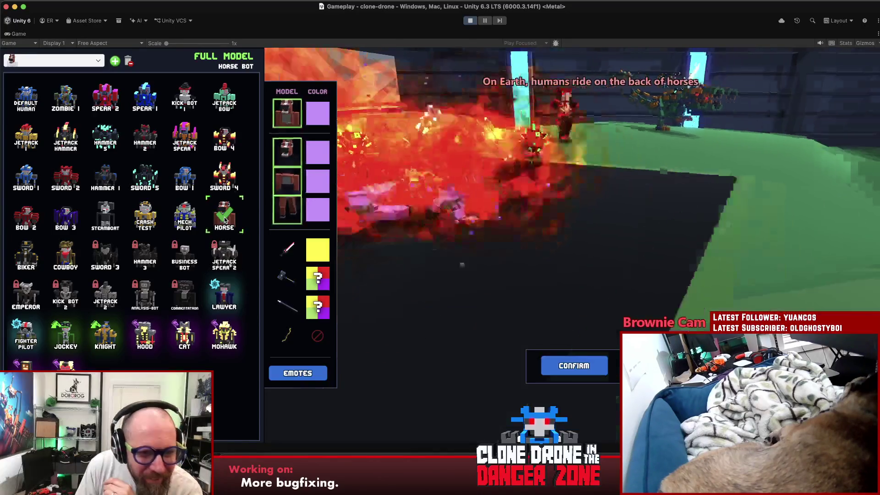
pyautogui.click(279, 189)
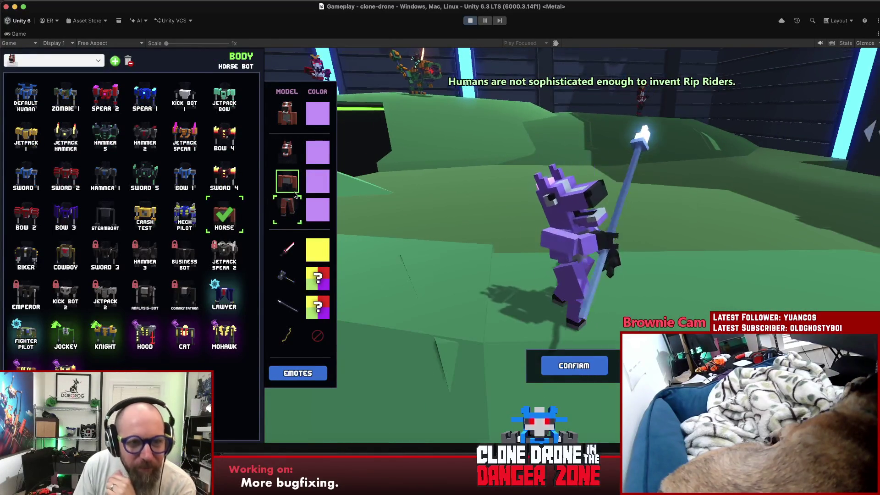
# Step: Scale the Game view to 2x and orbit the Horse preview while switching to the Legs slot
pyautogui.moveTo(166, 43)
pyautogui.mouseDown()
pyautogui.moveTo(188, 51)
pyautogui.moveTo(166, 45)
pyautogui.mouseUp()
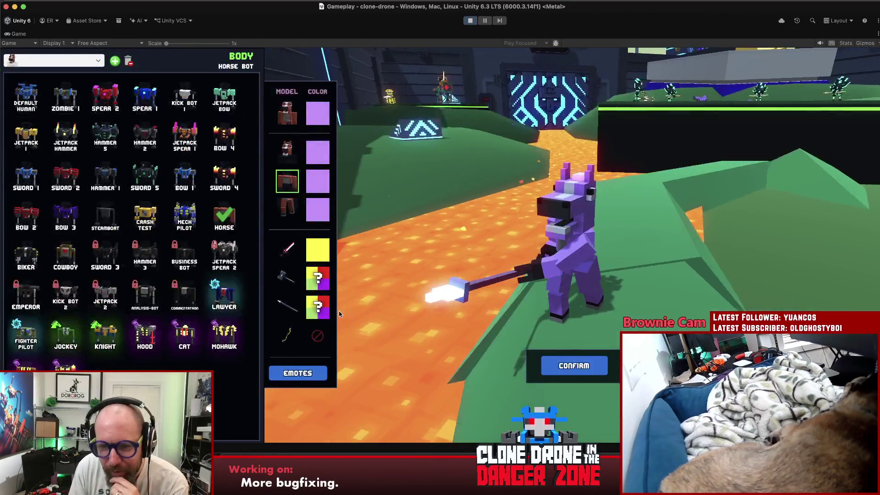
pyautogui.moveTo(339, 314)
pyautogui.mouseDown()
pyautogui.moveTo(665, 283)
pyautogui.moveTo(138, 297)
pyautogui.moveTo(590, 280)
pyautogui.moveTo(412, 298)
pyautogui.moveTo(546, 306)
pyautogui.moveTo(655, 302)
pyautogui.moveTo(727, 288)
pyautogui.moveTo(437, 315)
pyautogui.mouseUp()
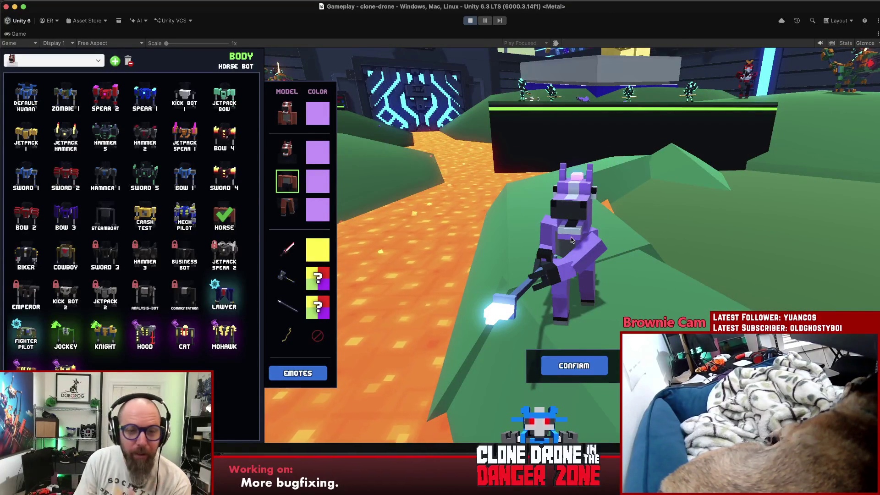
pyautogui.click(303, 205)
pyautogui.moveTo(435, 284)
pyautogui.mouseDown()
pyautogui.moveTo(804, 296)
pyautogui.moveTo(570, 316)
pyautogui.mouseUp()
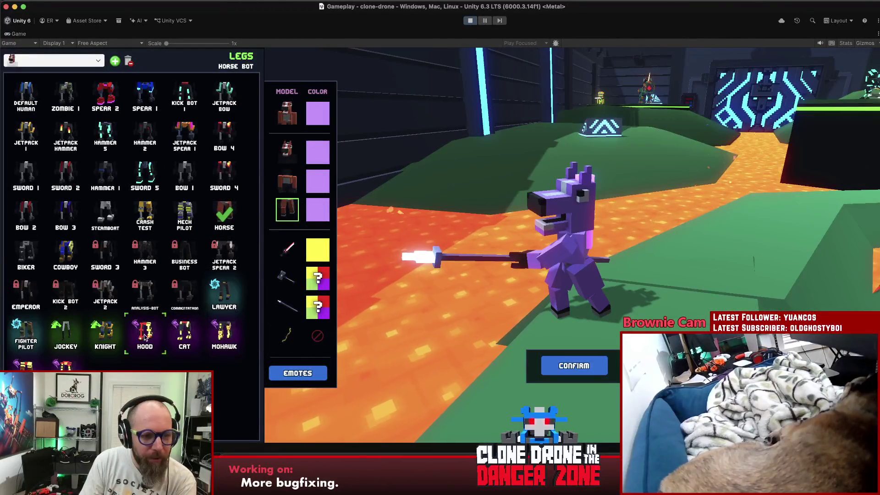
# Step: Try the Hood Bot legs, then return to editing the full model
pyautogui.click(145, 336)
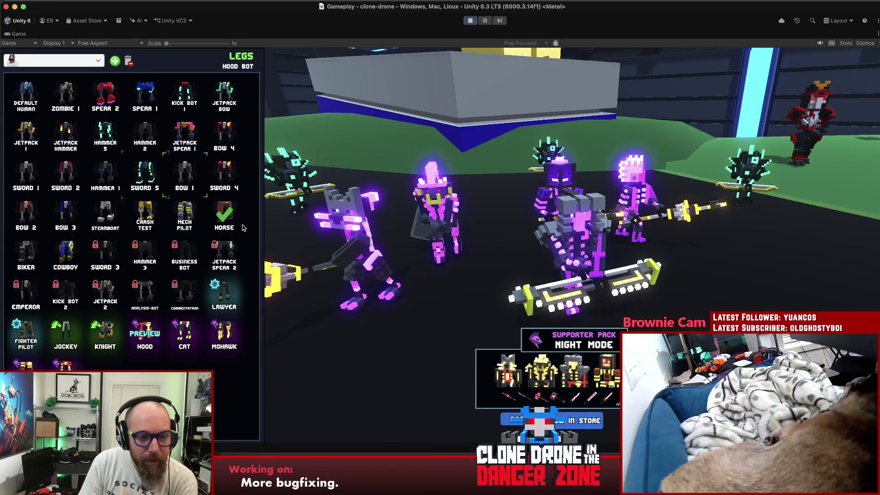
pyautogui.click(145, 333)
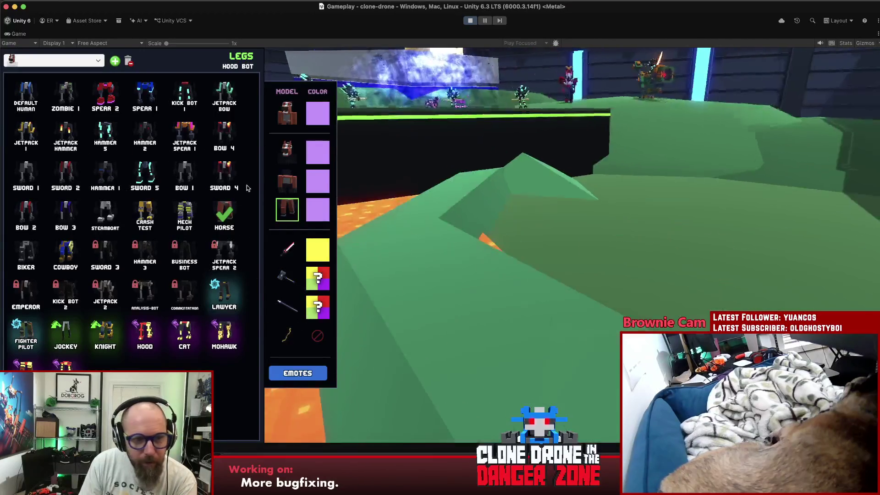
pyautogui.click(281, 119)
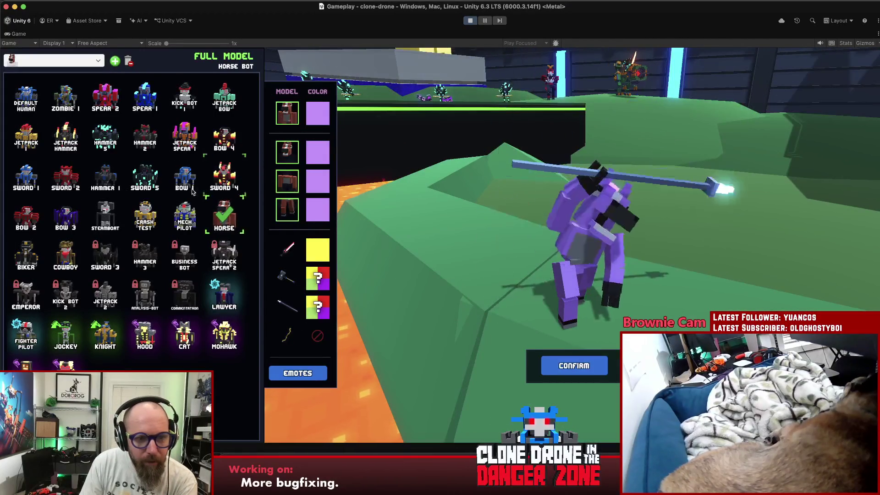
# Step: Switch the character to Sword Bot 5, confirm it, and stop Play mode
pyautogui.click(147, 175)
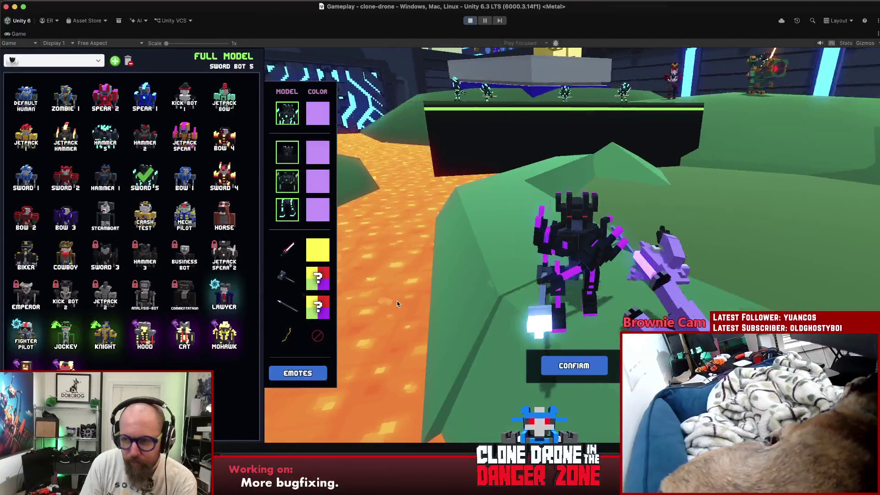
pyautogui.click(573, 365)
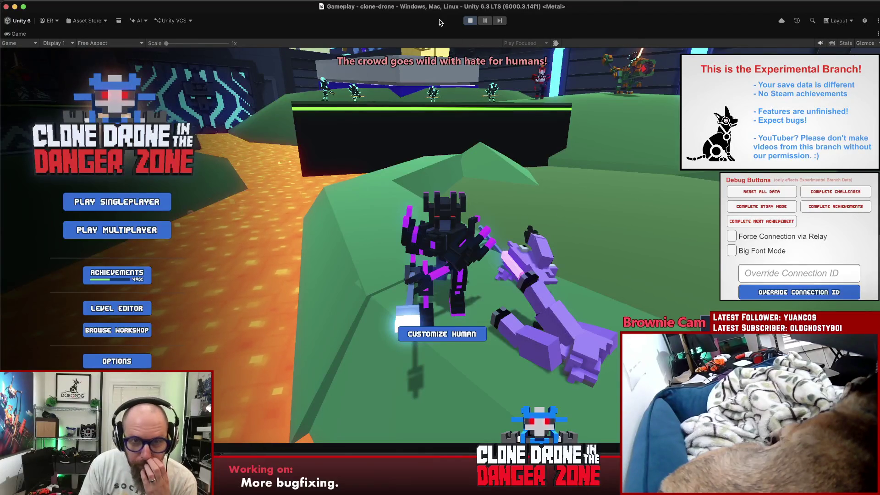
pyautogui.click(474, 22)
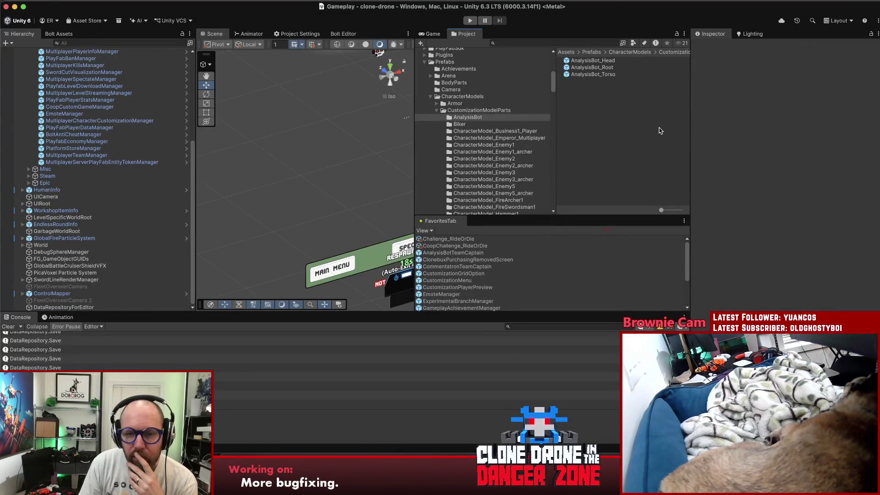
# Step: Clear the DataRepository.Save console logs, save the project, and collapse the Multiplayer hierarchy group
pyautogui.click(9, 326)
pyautogui.click(52, 1)
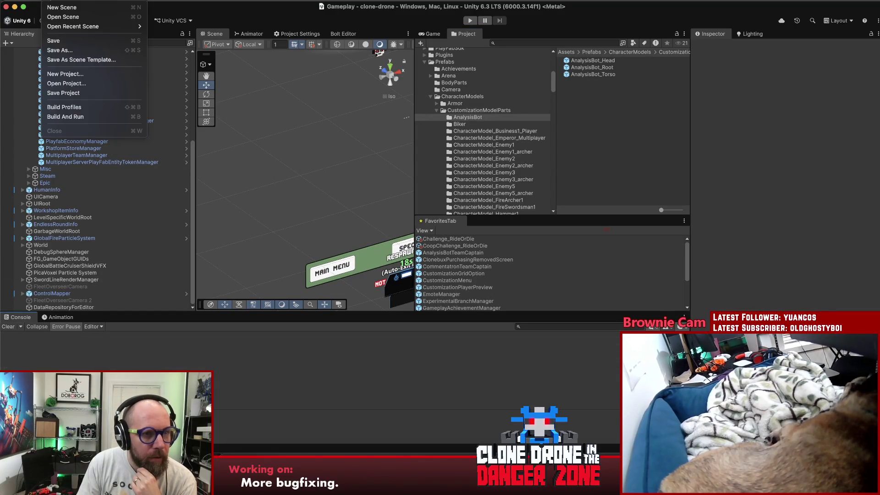
pyautogui.click(67, 94)
pyautogui.scroll(7, 68, 138)
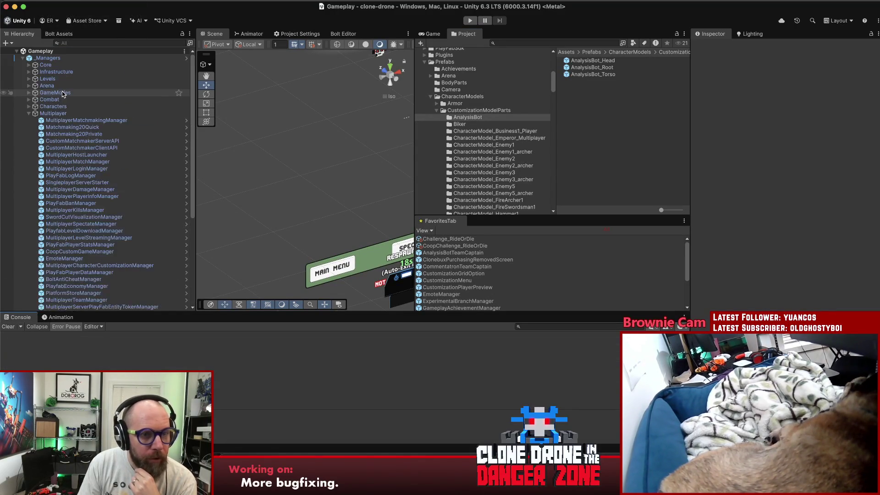
pyautogui.click(28, 114)
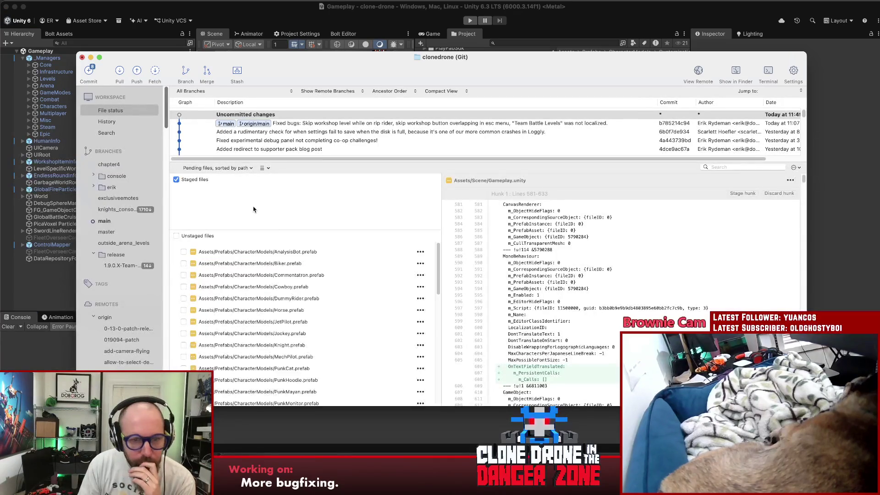
# Step: Review the AnalysisBot, Commentatron and Biker prefab diffs, selecting the m_GlobalIlluminationMeshLod line
pyautogui.click(296, 252)
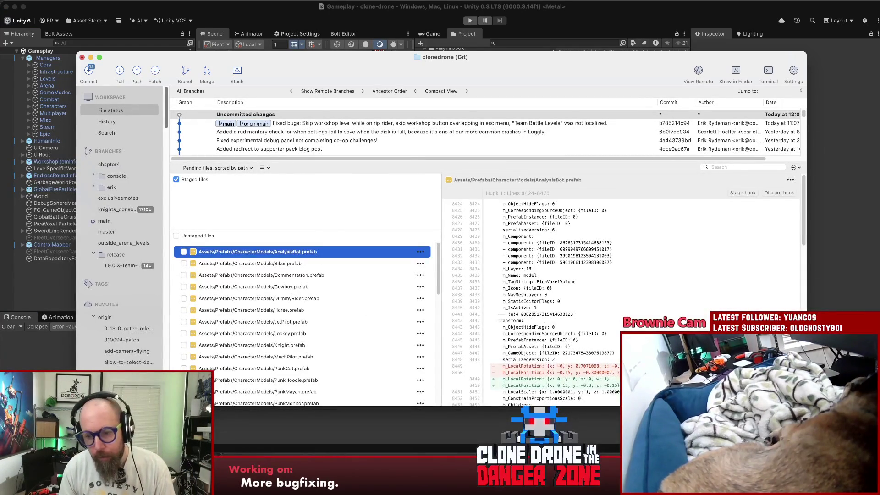
pyautogui.scroll(-8, 619, 288)
pyautogui.scroll(5, 619, 289)
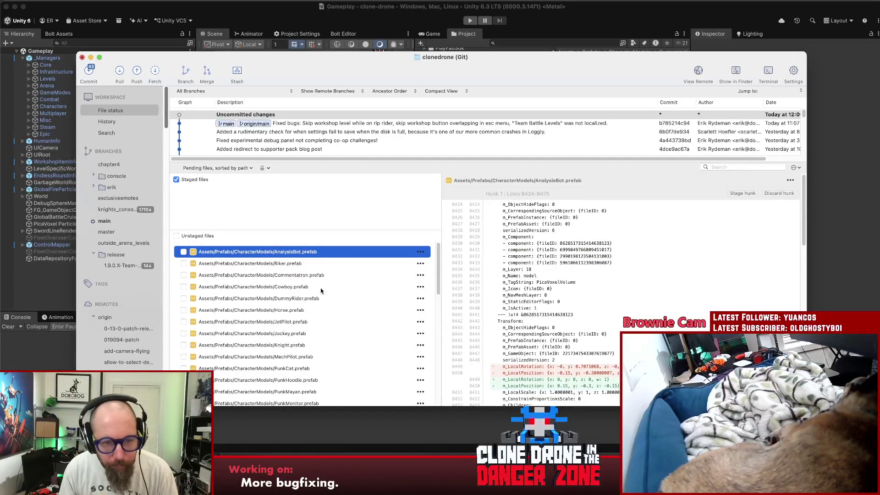
pyautogui.click(289, 276)
pyautogui.scroll(-5, 597, 330)
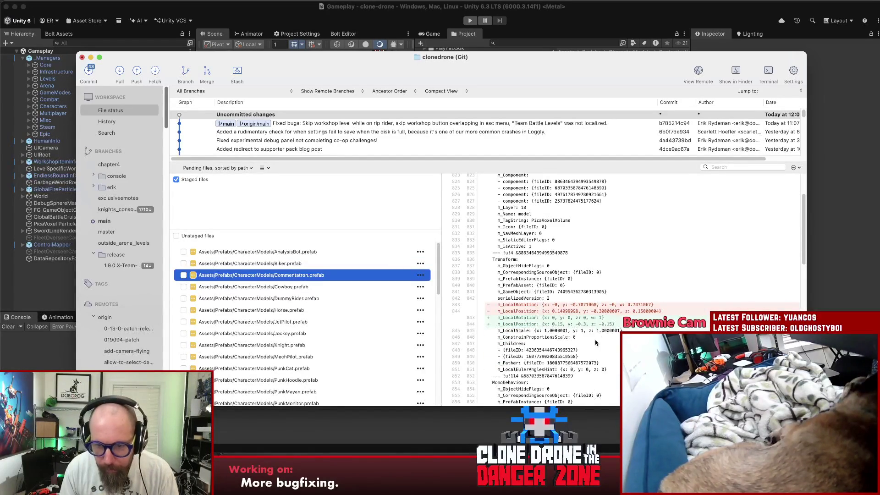
pyautogui.click(237, 264)
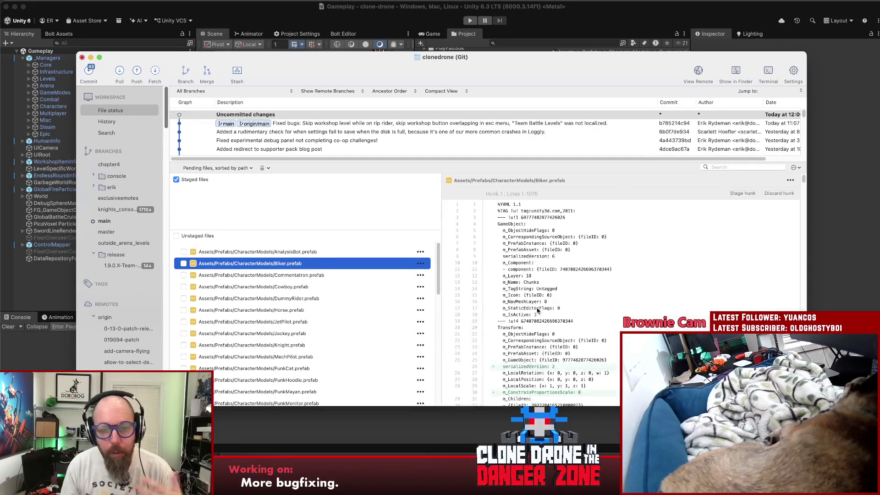
pyautogui.scroll(-3, 565, 304)
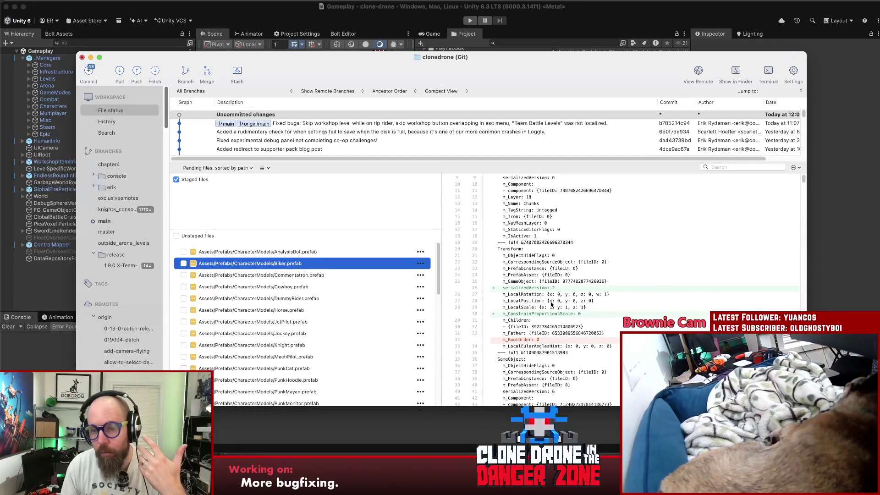
pyautogui.scroll(-10, 548, 291)
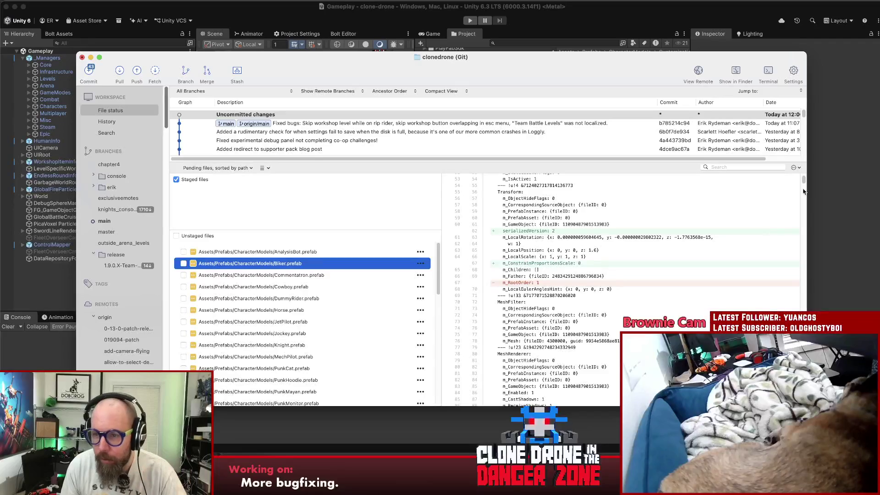
pyautogui.moveTo(803, 183); pyautogui.dragTo(805, 332)
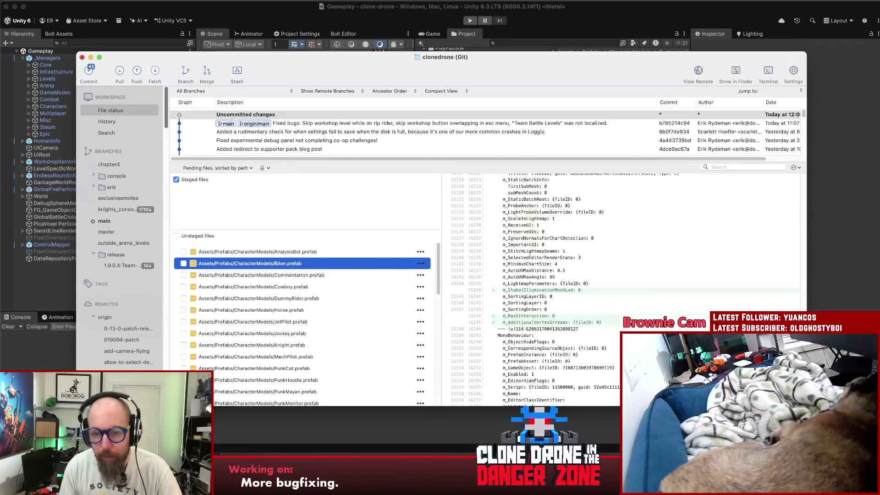
pyautogui.click(653, 293)
# Step: Revisit AnalysisBot.prefab and select the torso prefabs from Jockey_Torso to SteamBoatOperatorsLawyer_Torso
pyautogui.click(279, 252)
pyautogui.scroll(-5, 289, 295)
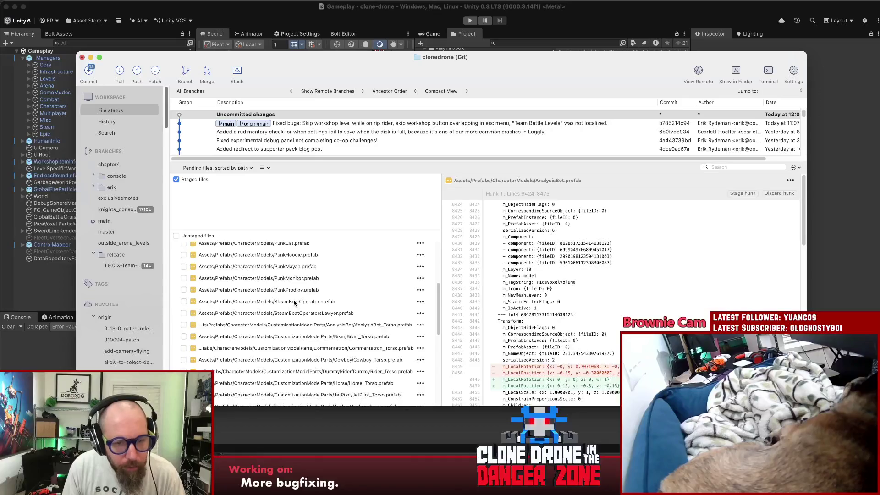
pyautogui.scroll(-7, 294, 303)
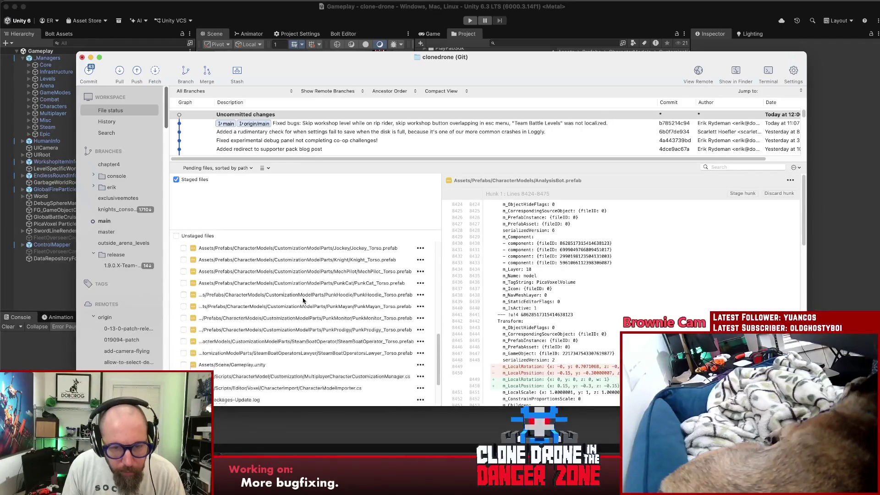
pyautogui.keyDown('shift'); pyautogui.click(270, 350); pyautogui.keyUp('shift')
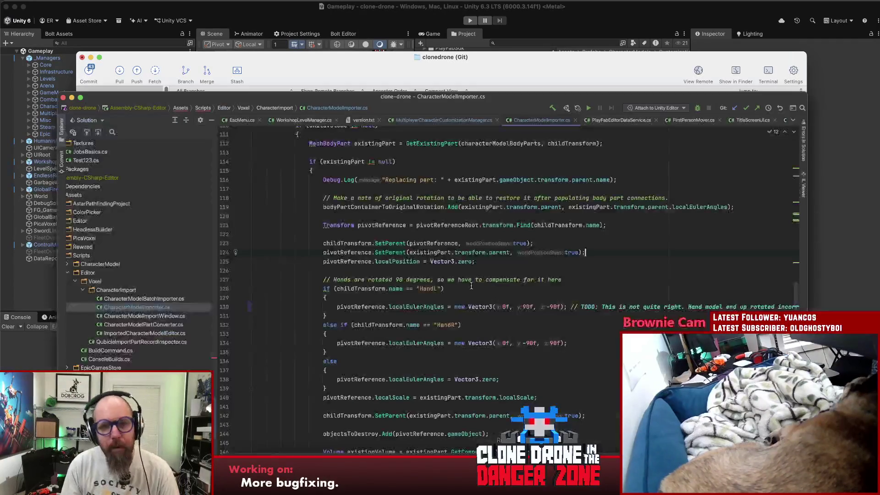
# Step: Bring Rider forward and view version.txt showing version 1.11.0.84
pyautogui.moveTo(474, 62); pyautogui.dragTo(444, 46)
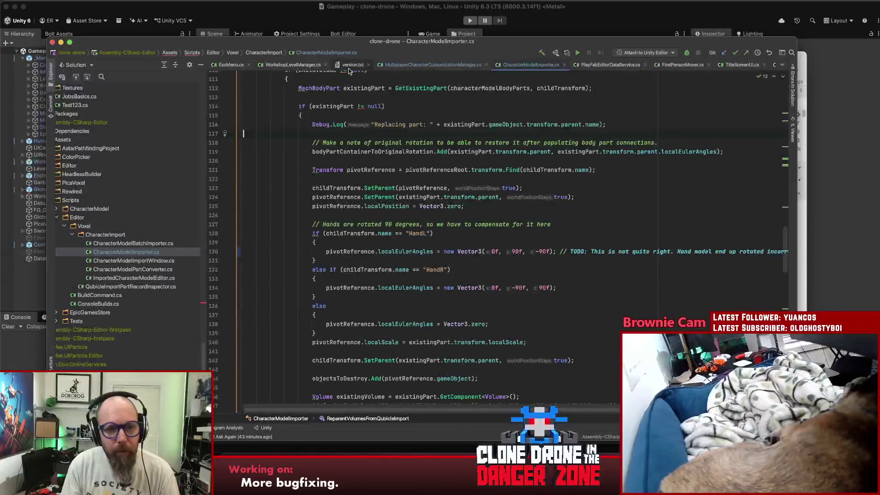
pyautogui.click(353, 65)
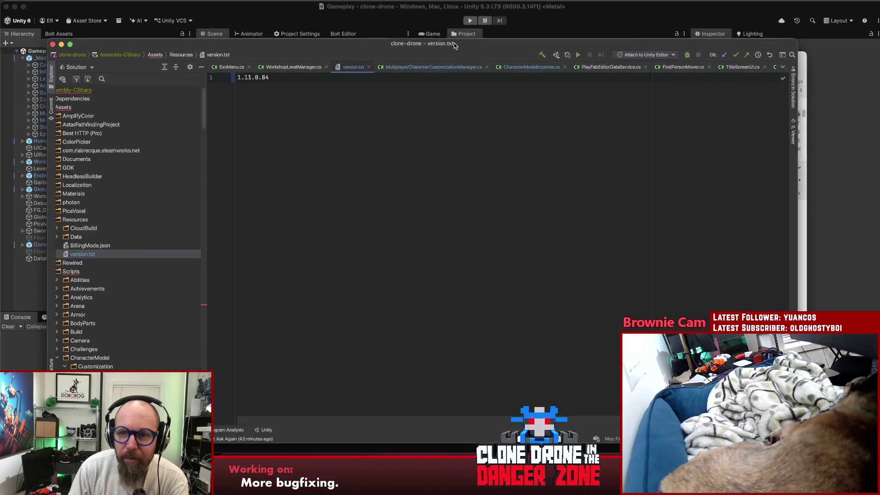
# Step: Move Rider aside and return to Sourcetree's staged prefabs and Gameplay.unity diff
pyautogui.hotkey('ctrl', 'alt', 'Down')
pyautogui.click(523, 55)
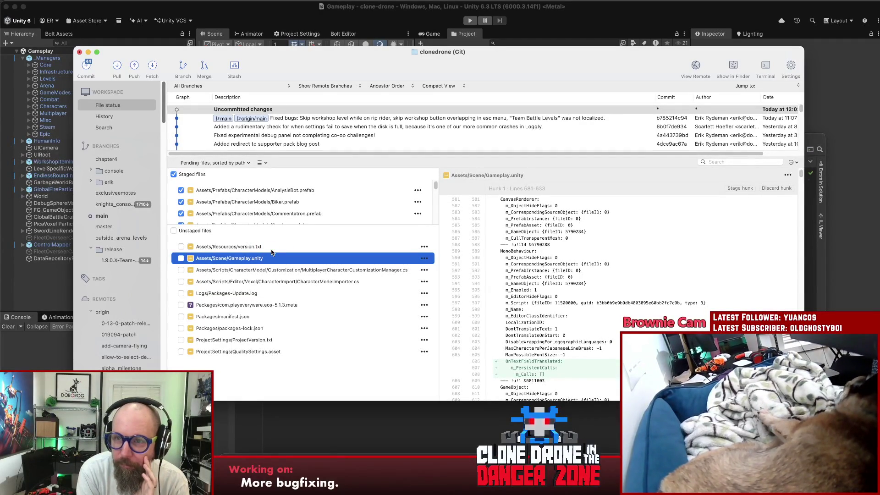
# Step: Review the version.txt and MultiplayerCharacterCustomizationManager.cs diffs, then open that script in Rider
pyautogui.click(272, 250)
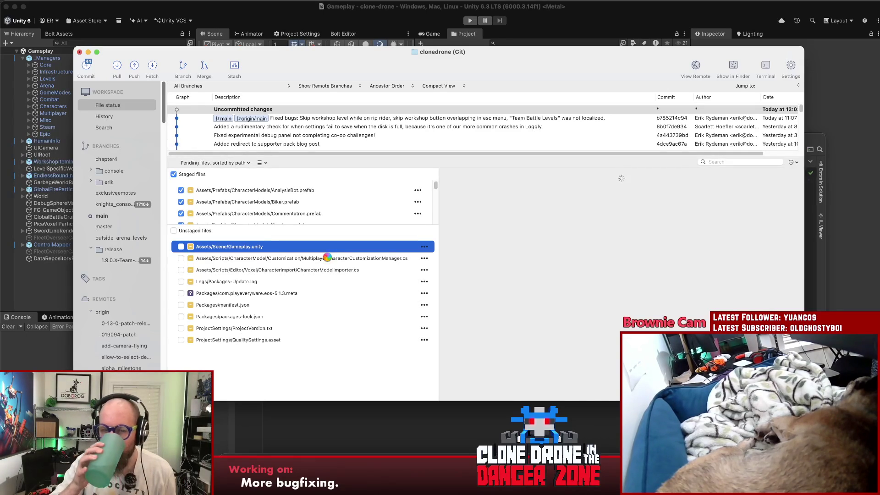
pyautogui.click(327, 257)
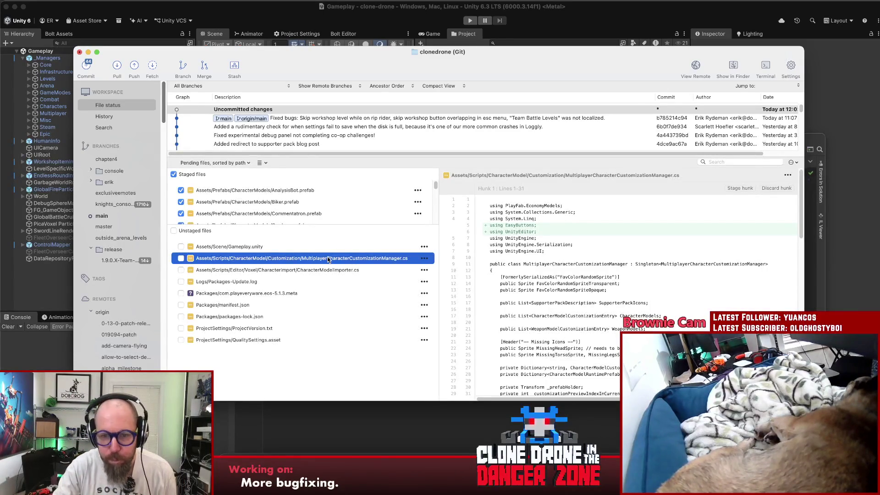
pyautogui.scroll(-3, 634, 255)
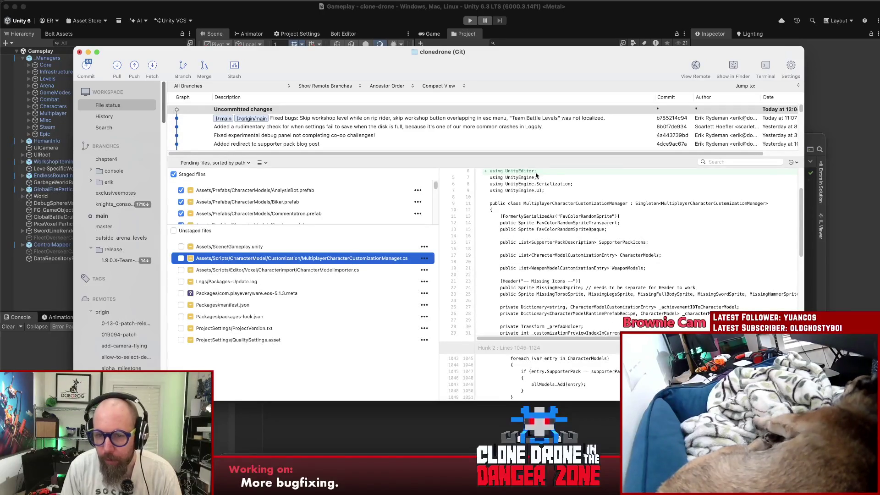
pyautogui.scroll(1, 801, 237)
pyautogui.scroll(-20, 801, 237)
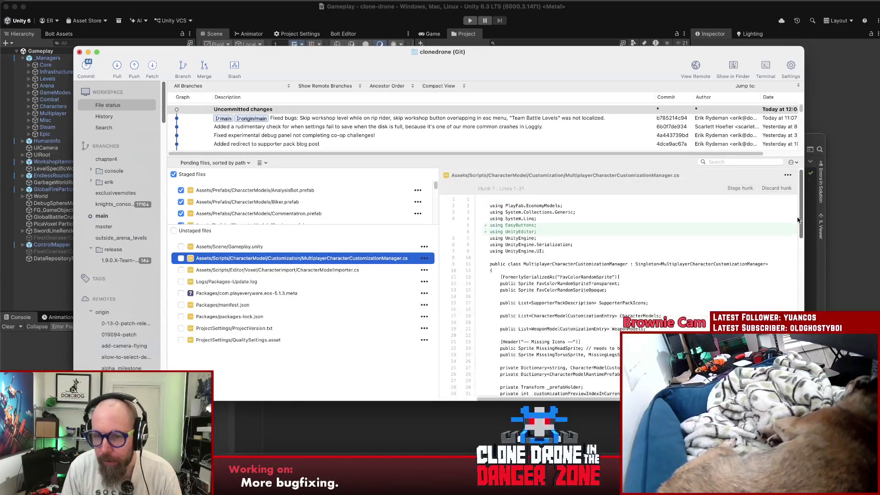
pyautogui.scroll(5, 623, 285)
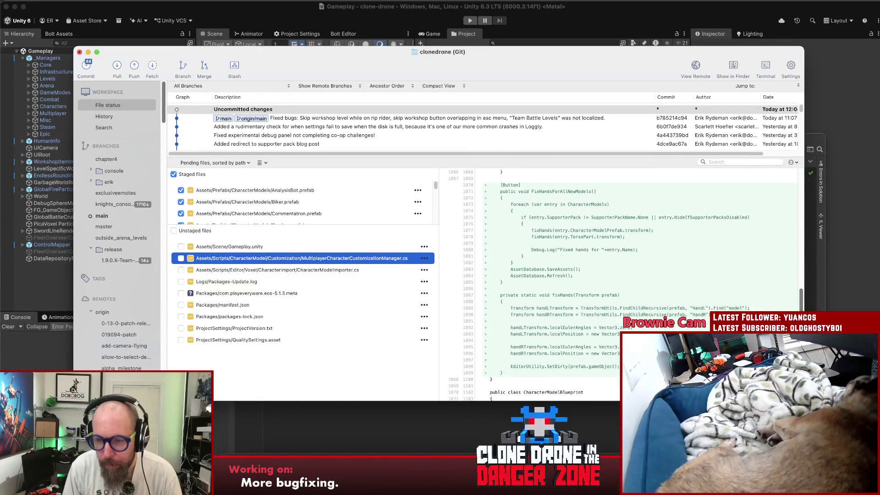
pyautogui.scroll(5, 802, 287)
pyautogui.scroll(-6, 802, 287)
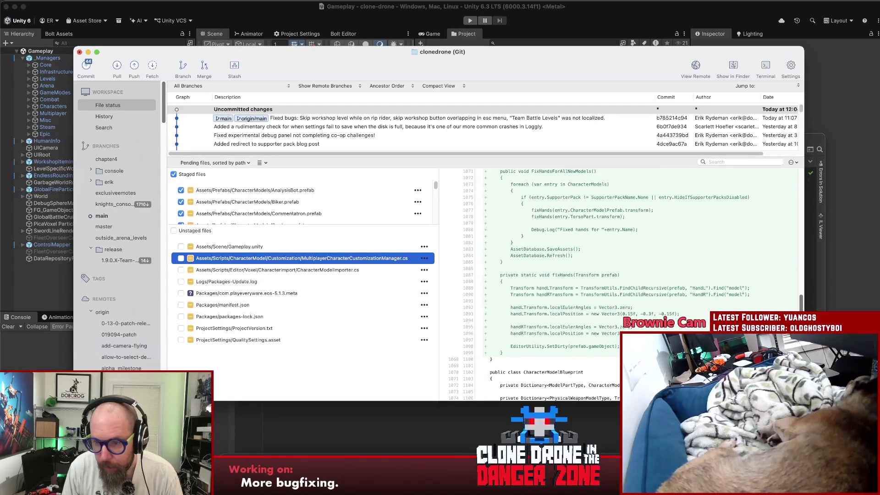
pyautogui.scroll(1, 622, 285)
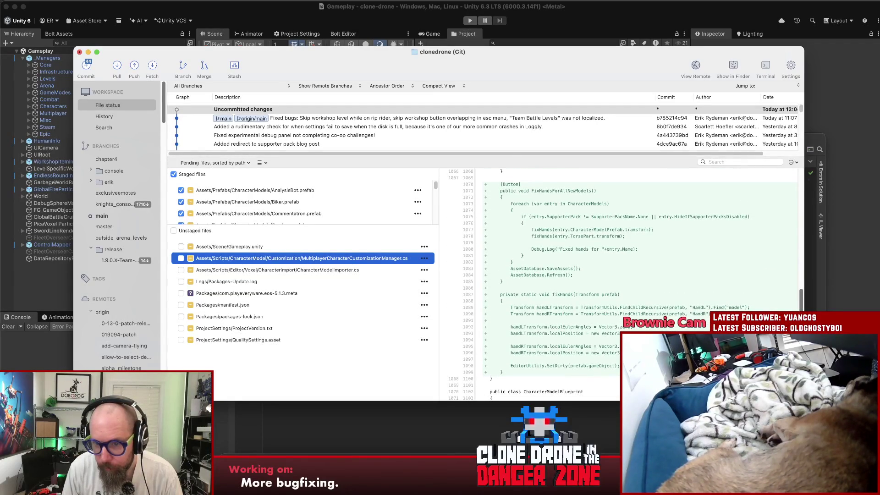
pyautogui.moveTo(801, 300); pyautogui.dragTo(815, 174)
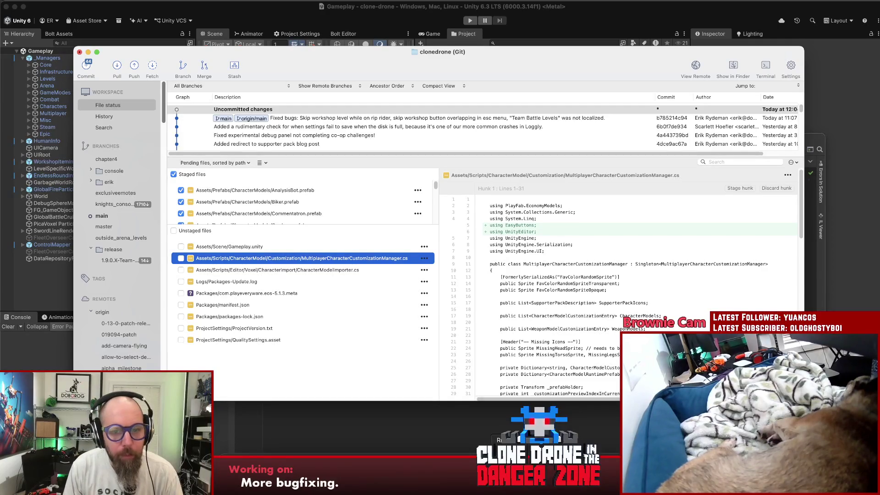
pyautogui.press('super+Tab')
pyautogui.click(474, 166)
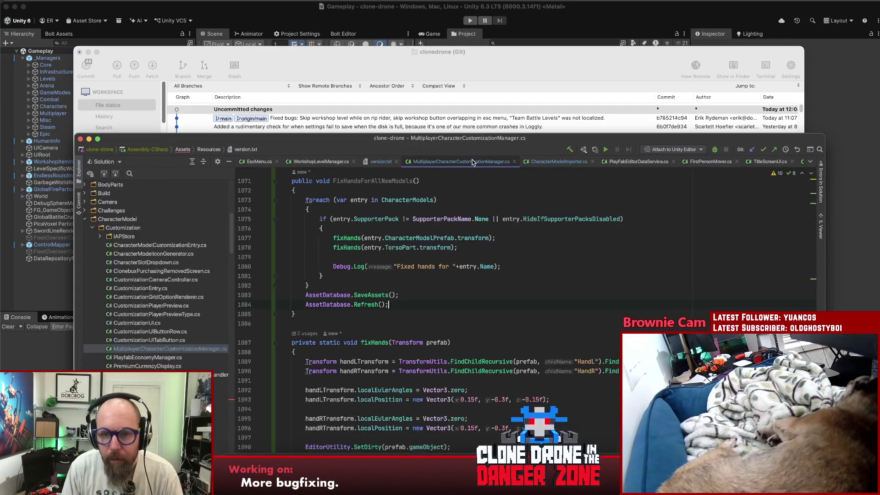
# Step: Insert #if UNITY_EDITOR on a new line above using UnityEditor
pyautogui.moveTo(468, 139); pyautogui.dragTo(441, 65)
pyautogui.scroll(20, 527, 225)
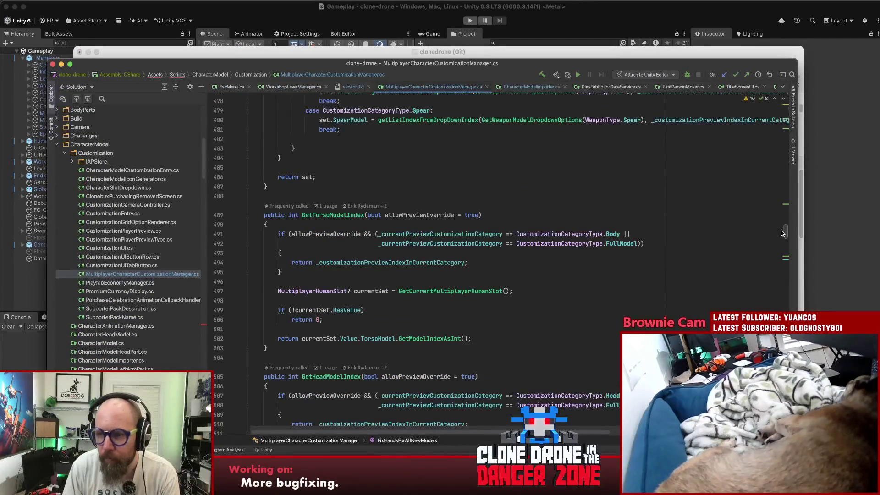
pyautogui.moveTo(801, 204); pyautogui.dragTo(801, 99)
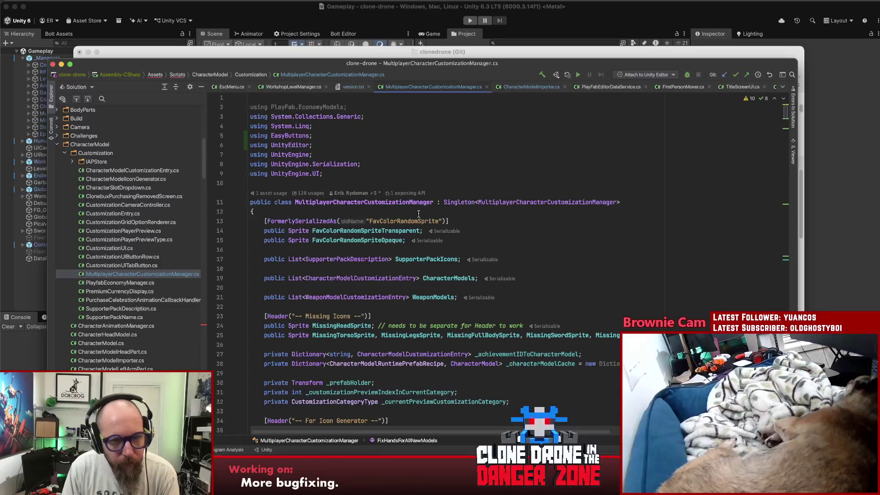
pyautogui.click(341, 133)
pyautogui.press('Return')
pyautogui.write('#if UNITY_')
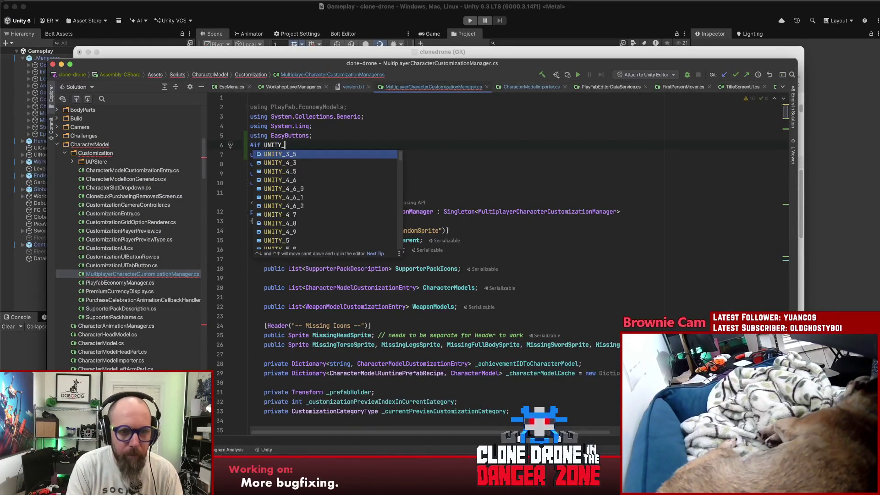
pyautogui.write('ED')
pyautogui.press('Return')
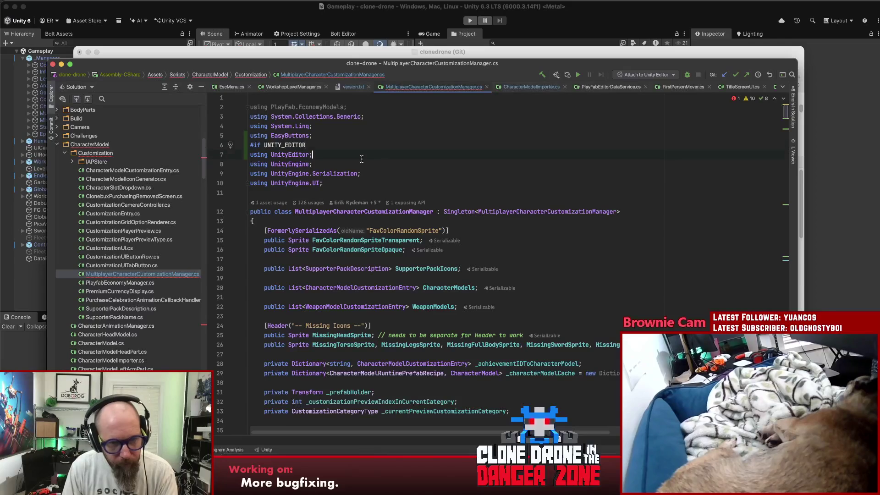
# Step: Add #endif below using UnityEditor and check the wrapped directive
pyautogui.press('Return')
pyautogui.write('#en')
pyautogui.press('Return')
pyautogui.press('Up')
pyautogui.press('Up')
pyautogui.press('Home')
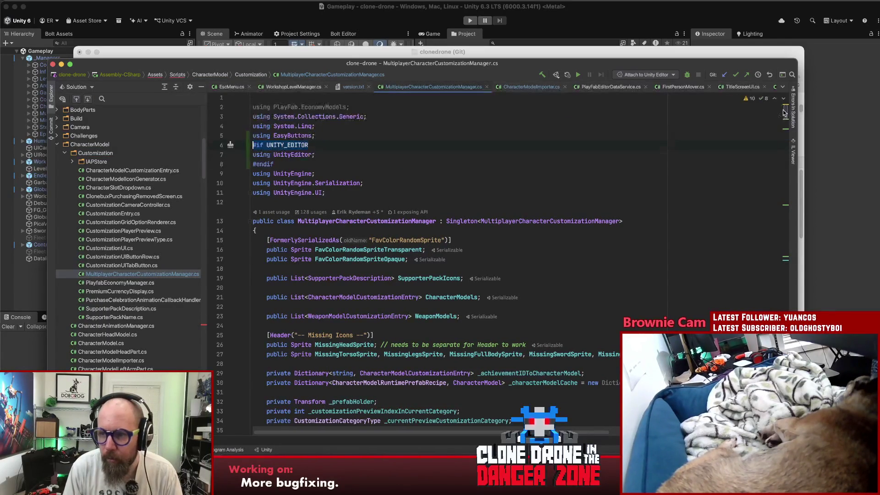
pyautogui.scroll(-20, 784, 112)
pyautogui.scroll(20, 564, 280)
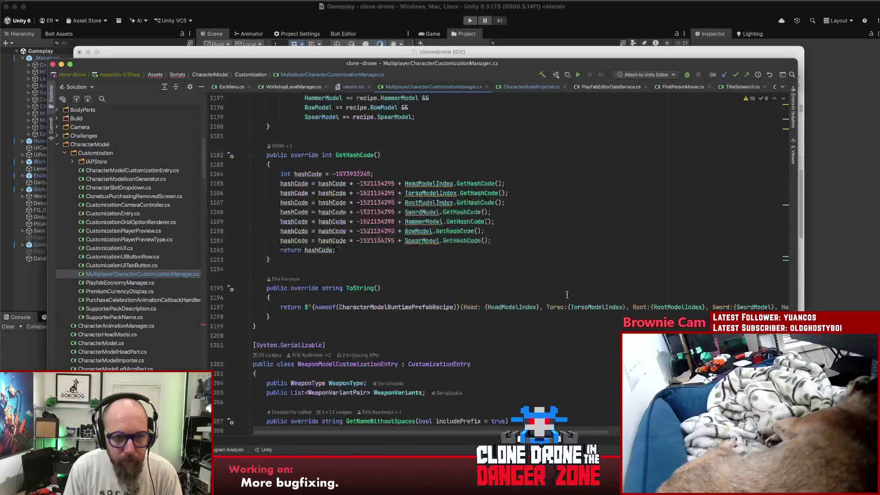
pyautogui.scroll(2, 448, 220)
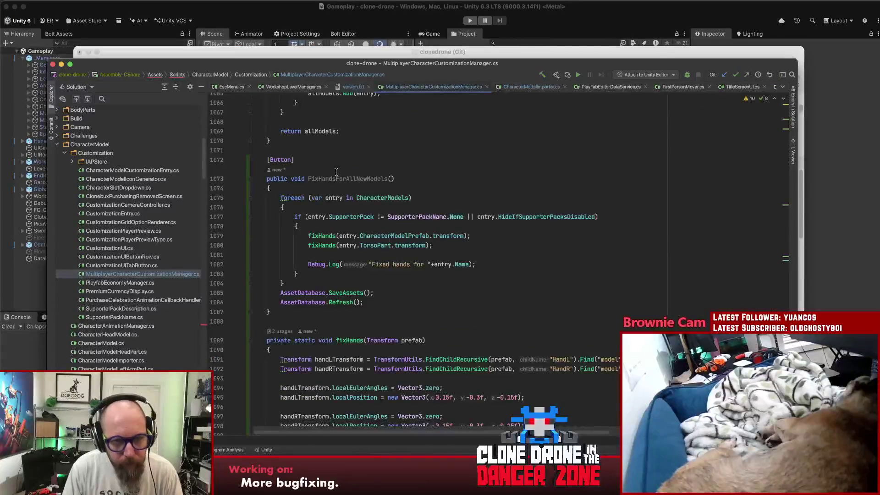